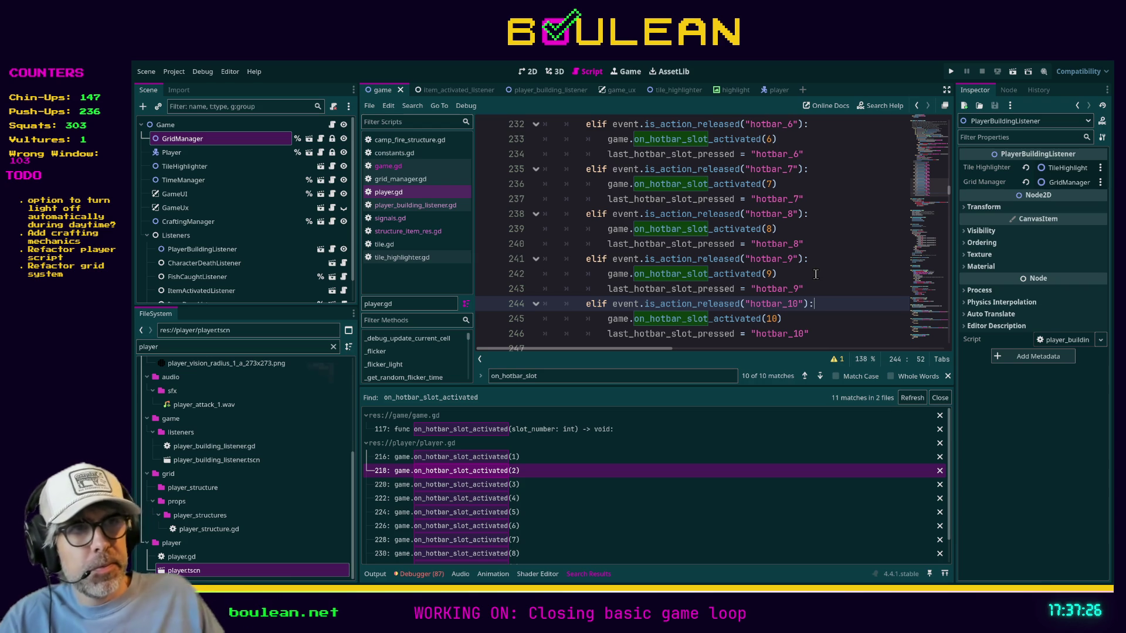
- Look over on_hotbar_slot_activated and game.gd's variables, then return to player.gd's hotbar code
left_click(714, 320, "ctrl")
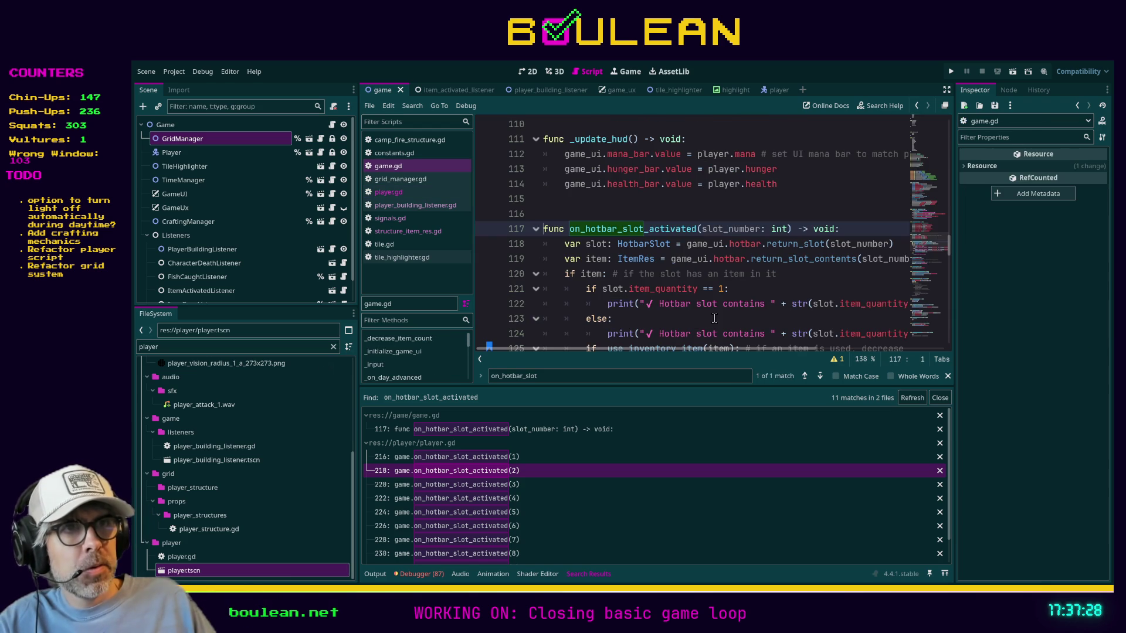
scroll(567, 239, "down", 3)
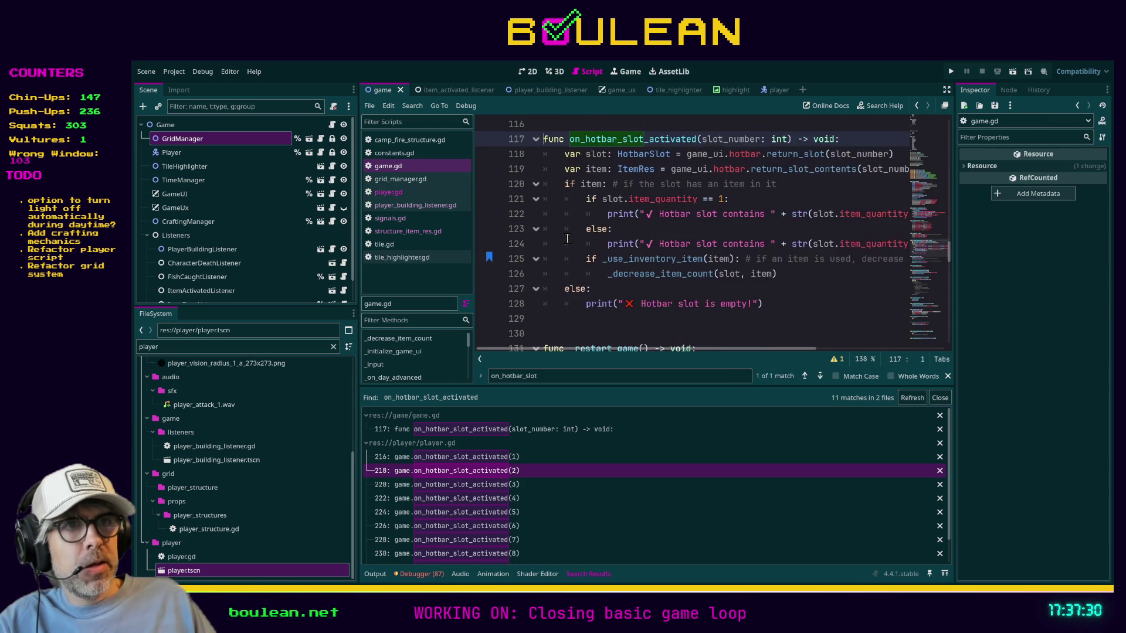
scroll(567, 239, "up", 2)
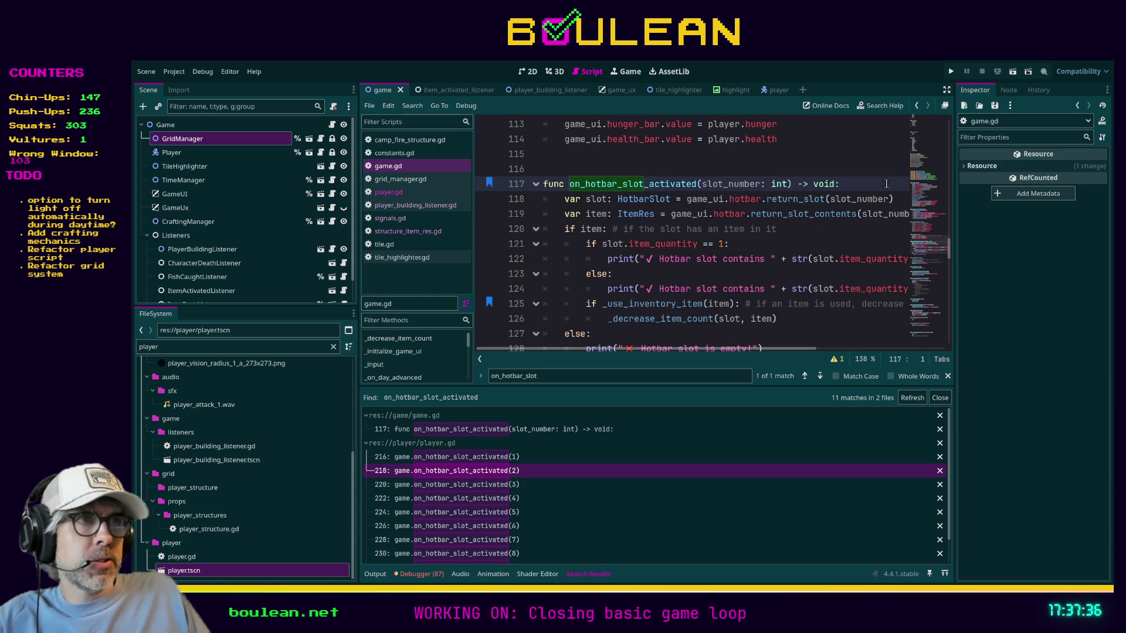
left_click_drag(948, 246, 939, 115)
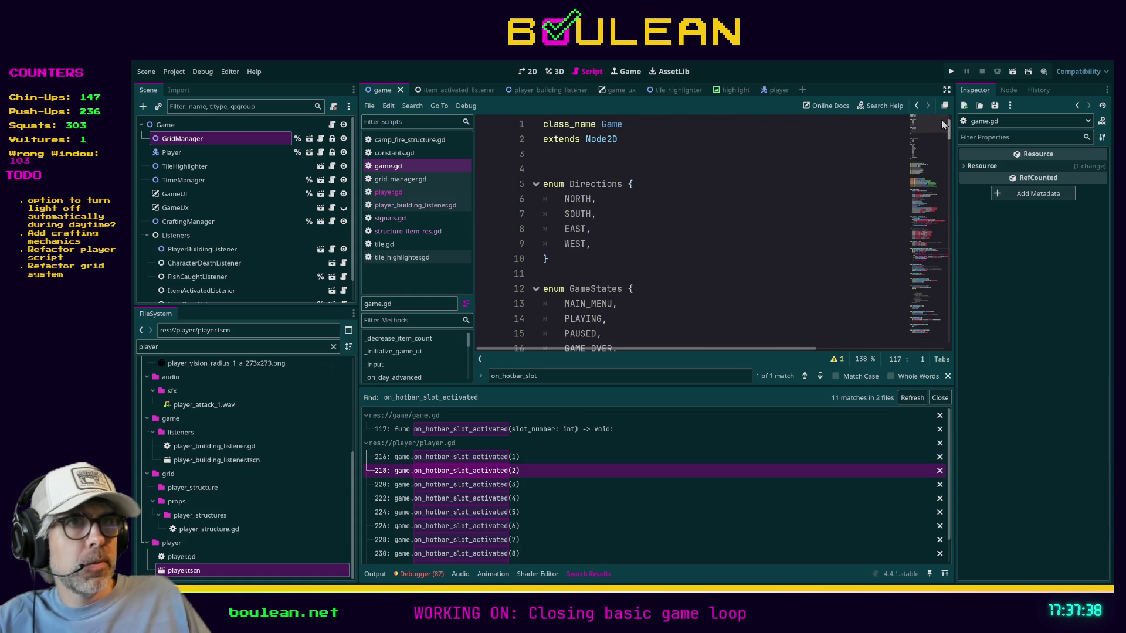
scroll(748, 220, "down", 4)
scroll(748, 220, "down", 7)
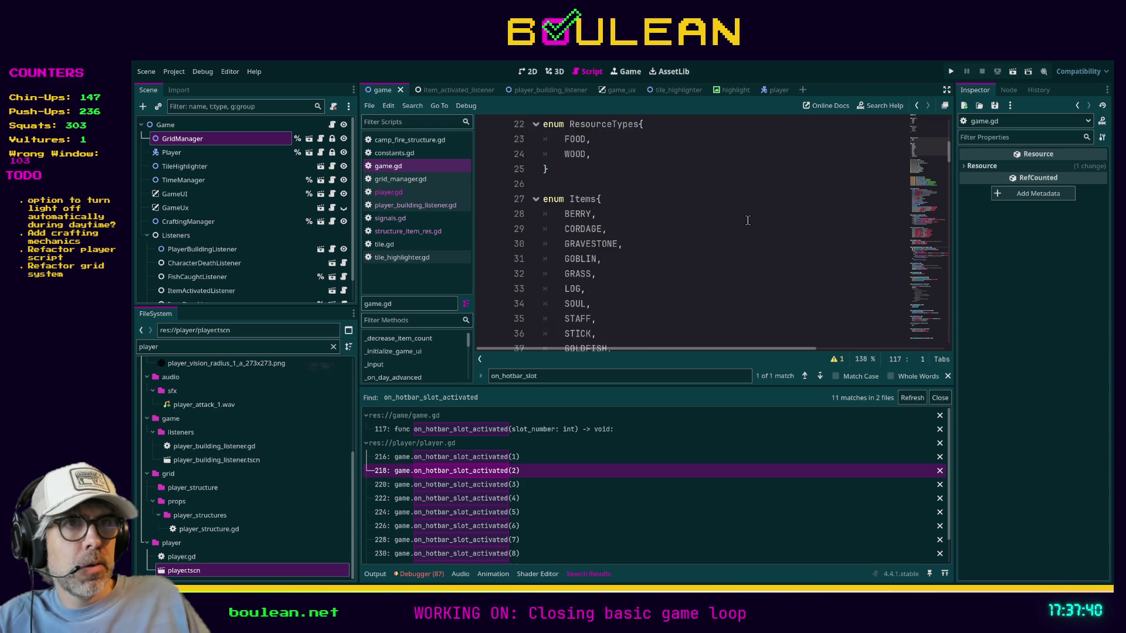
scroll(748, 220, "down", 2)
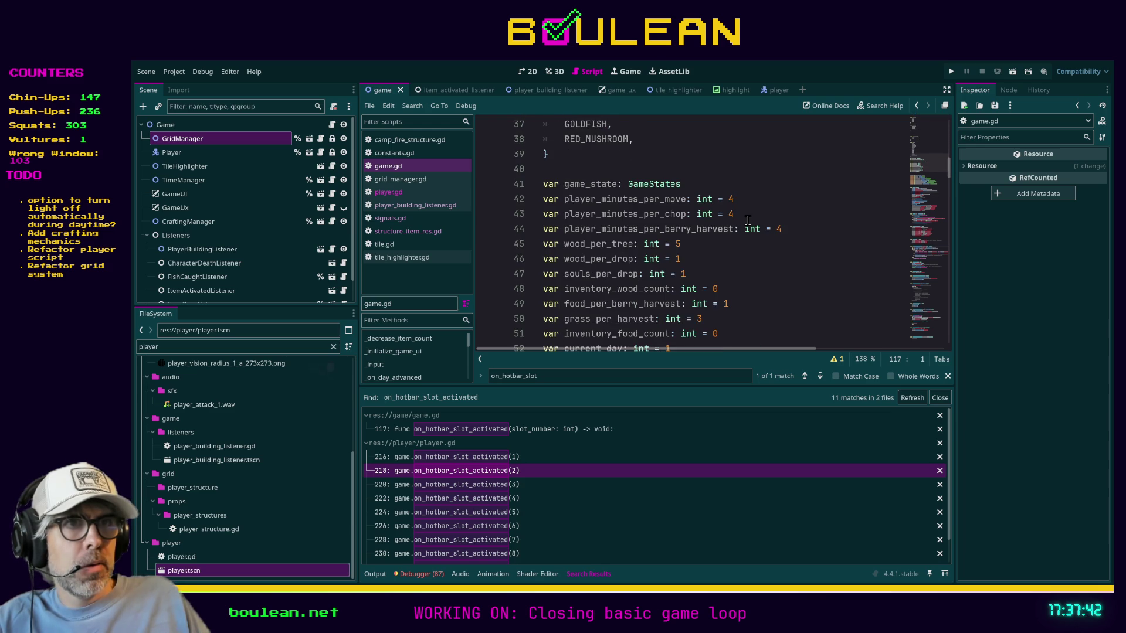
left_click(683, 302)
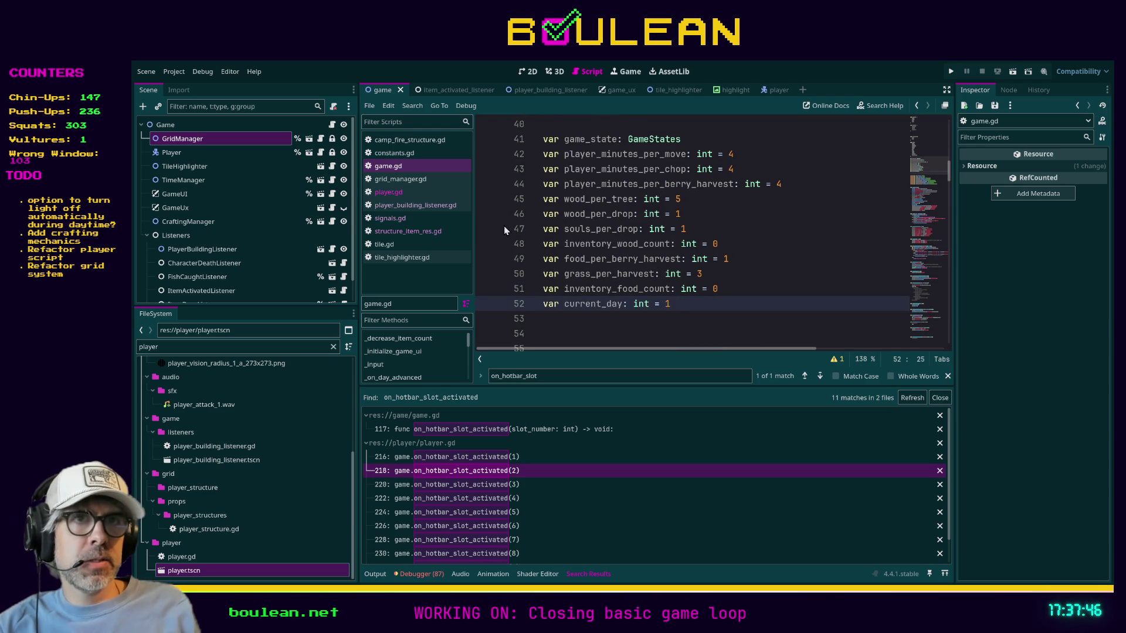
left_click(407, 195)
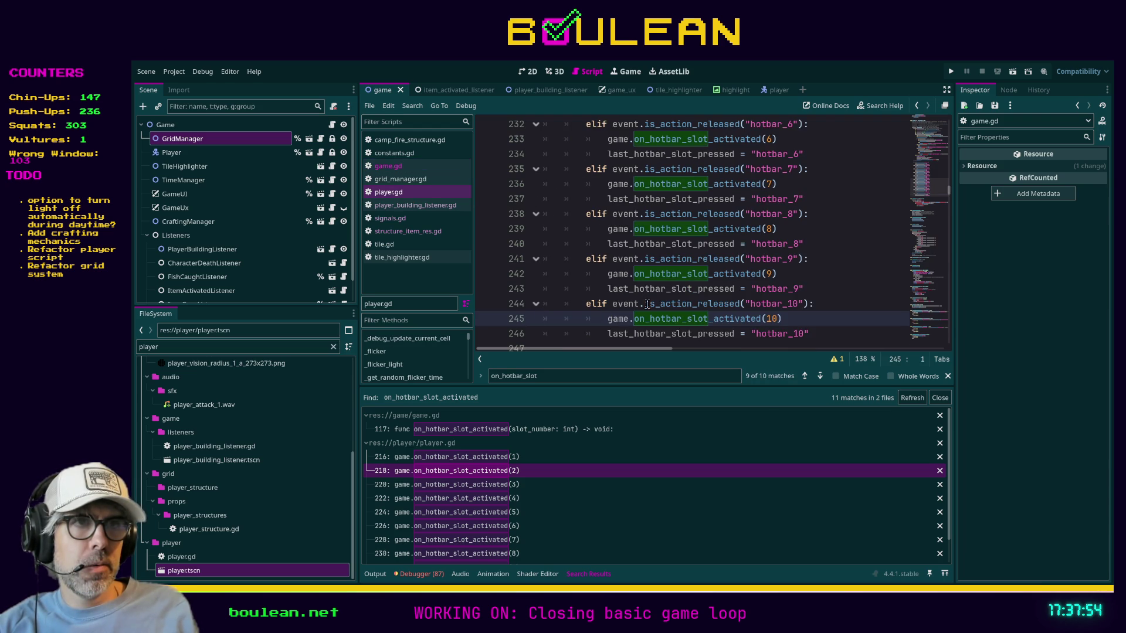
- Add 'var build_mode_active: bool = false' after current_day in game.gd and save
left_click(395, 166)
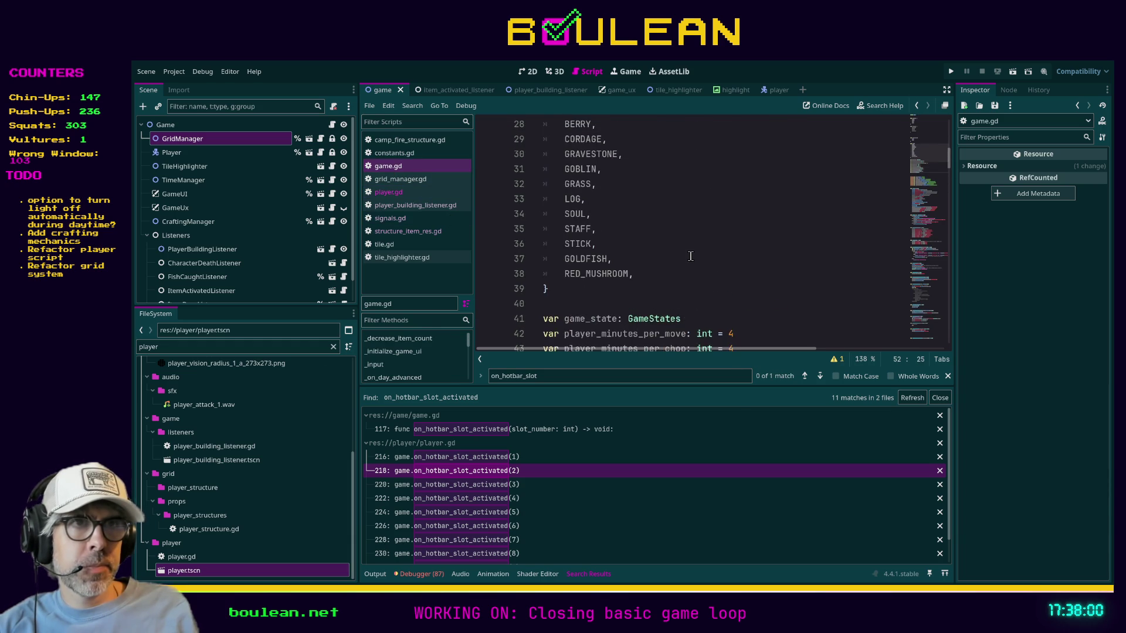
scroll(690, 258, "down", 2)
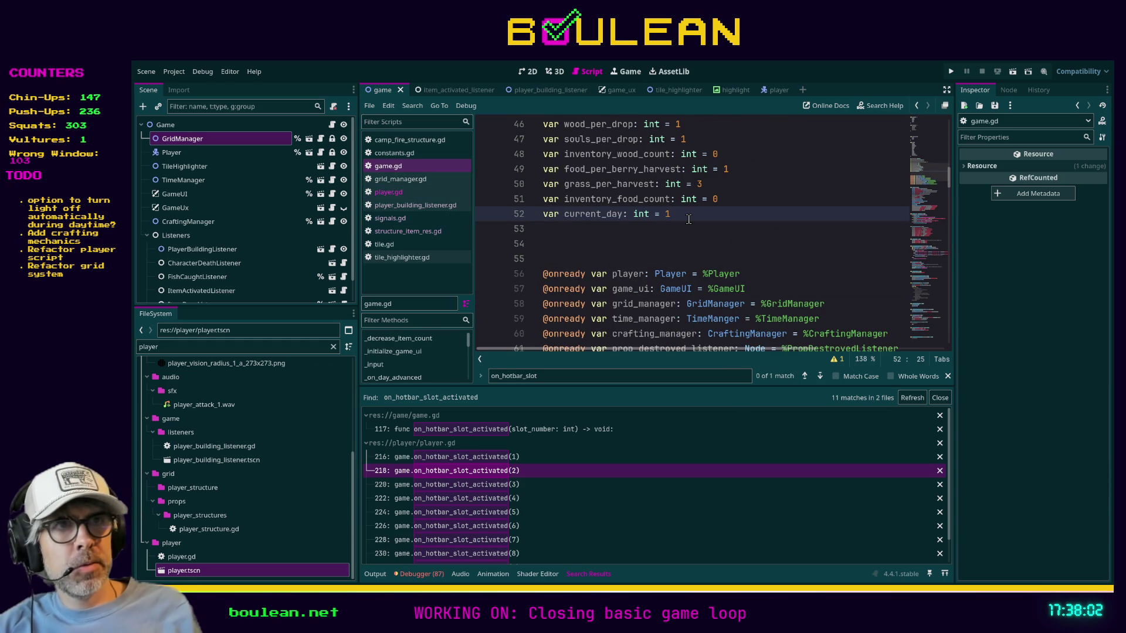
key("Return")
type("var build_")
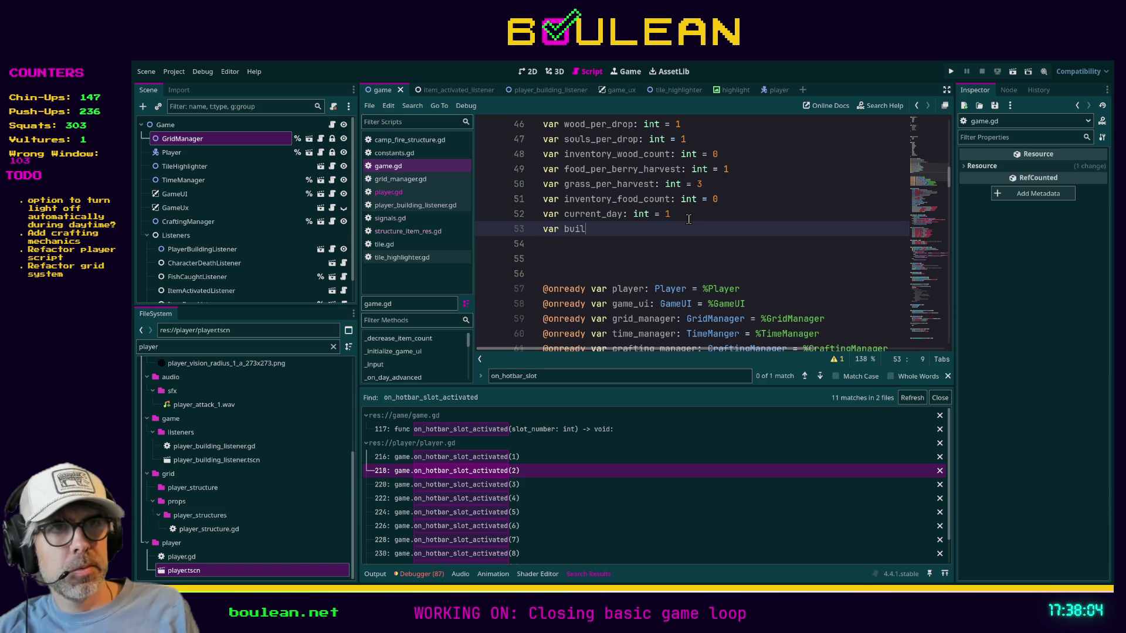
type("mode_active: bool = f")
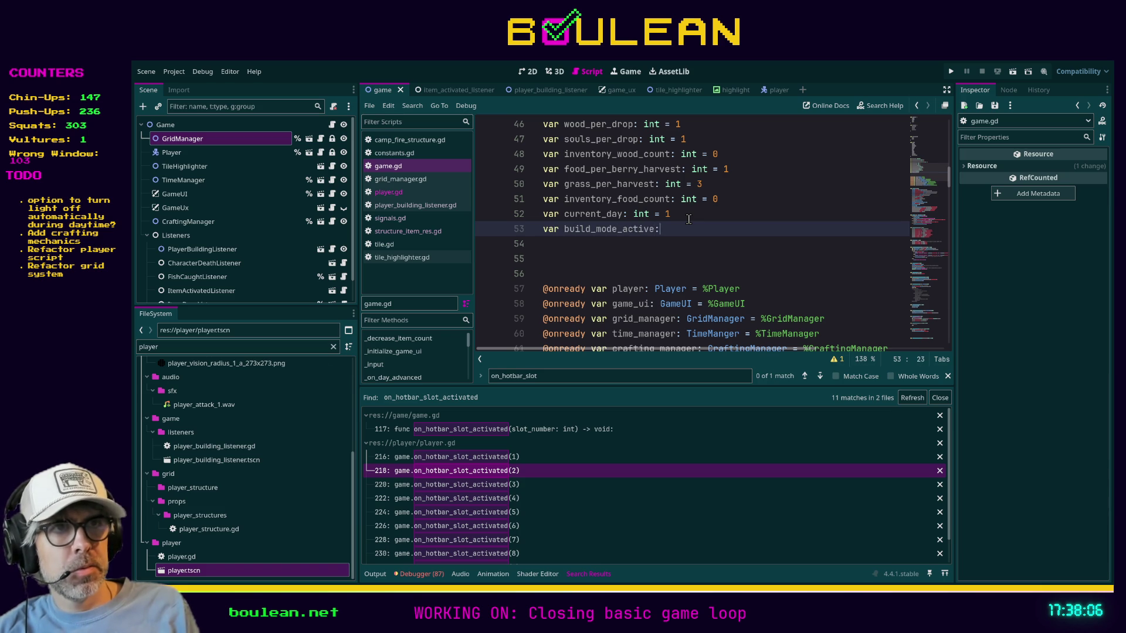
type("alse")
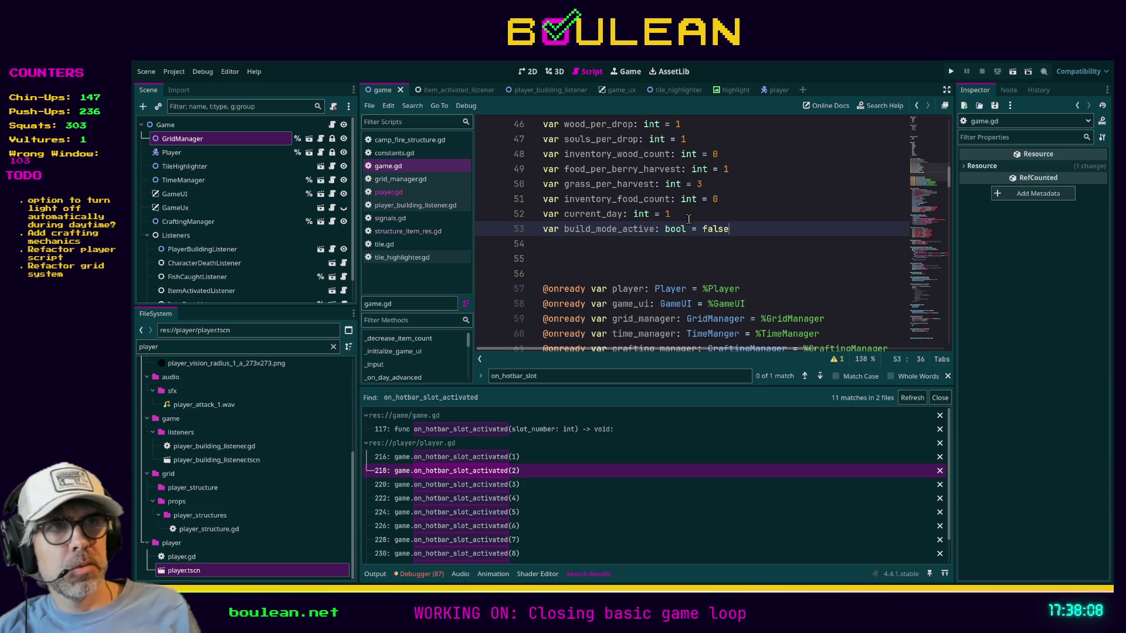
left_click(642, 258)
key("ctrl+s")
- Jump by bookmark to on_hotbar_slot_activated and open a blank line above the slot lookup
key("Down")
key("Down")
key("Down")
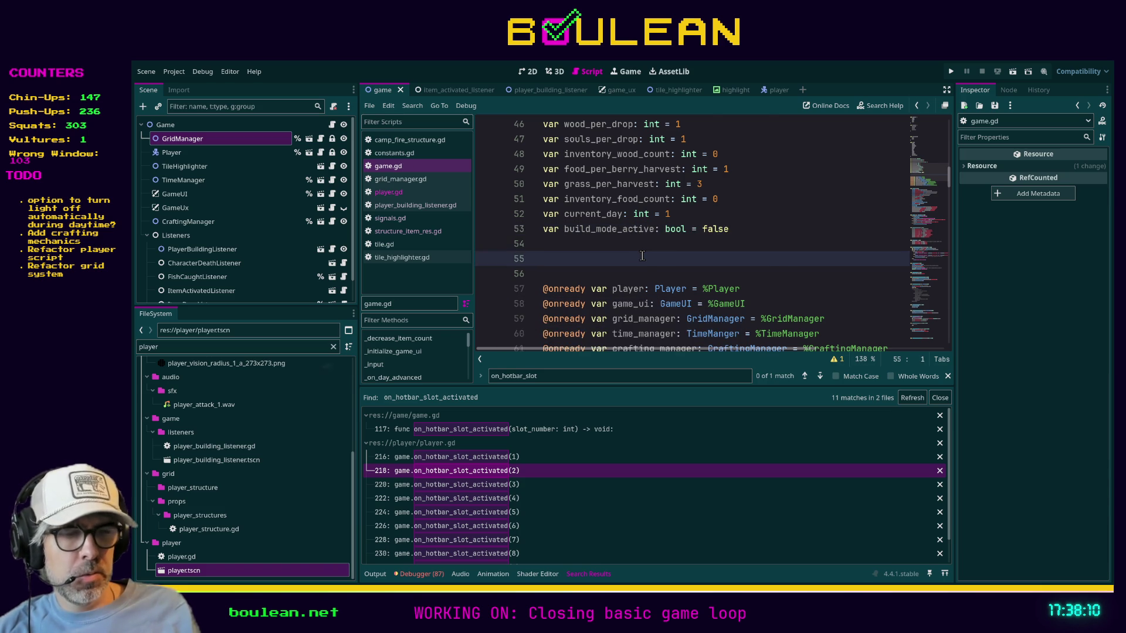
key("Down")
key("Down")
key("Down")
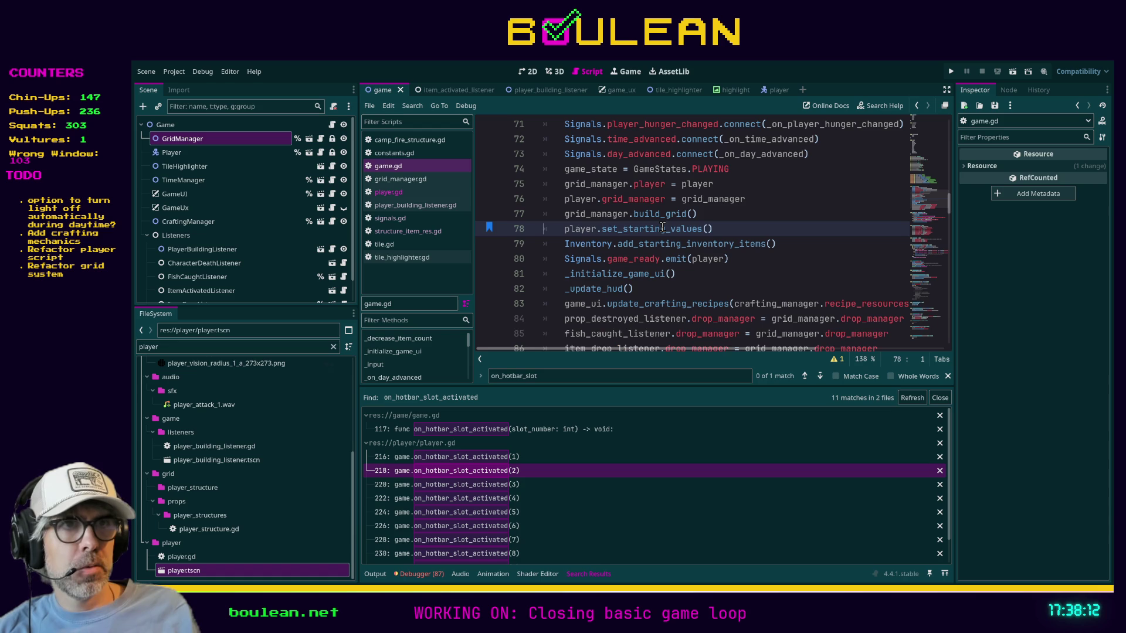
key("ctrl+b")
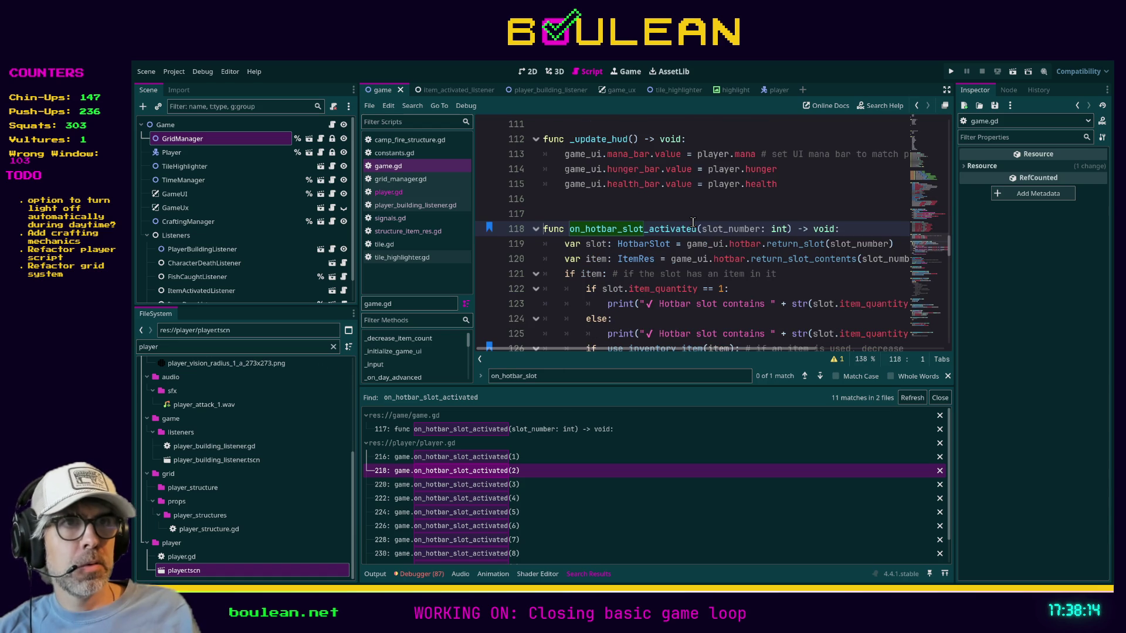
scroll(645, 235, "down", 2)
key("Down")
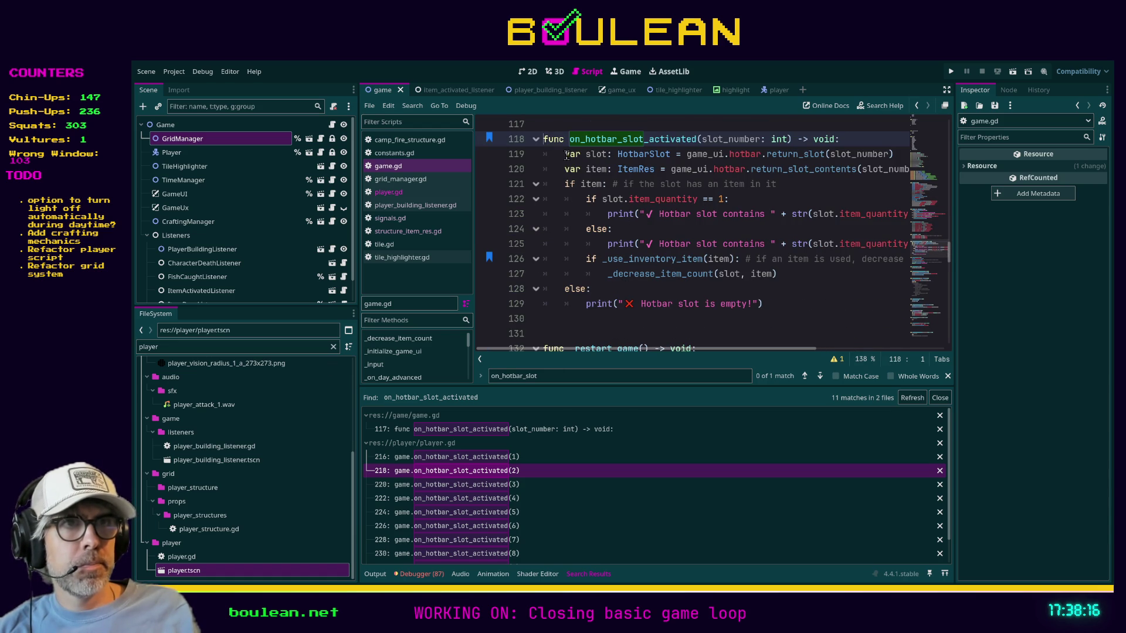
key("Return")
key("Up")
- Add an 'if build_mode_active:' branch with pass and indent the old body under else
type("if build_mode_active:")
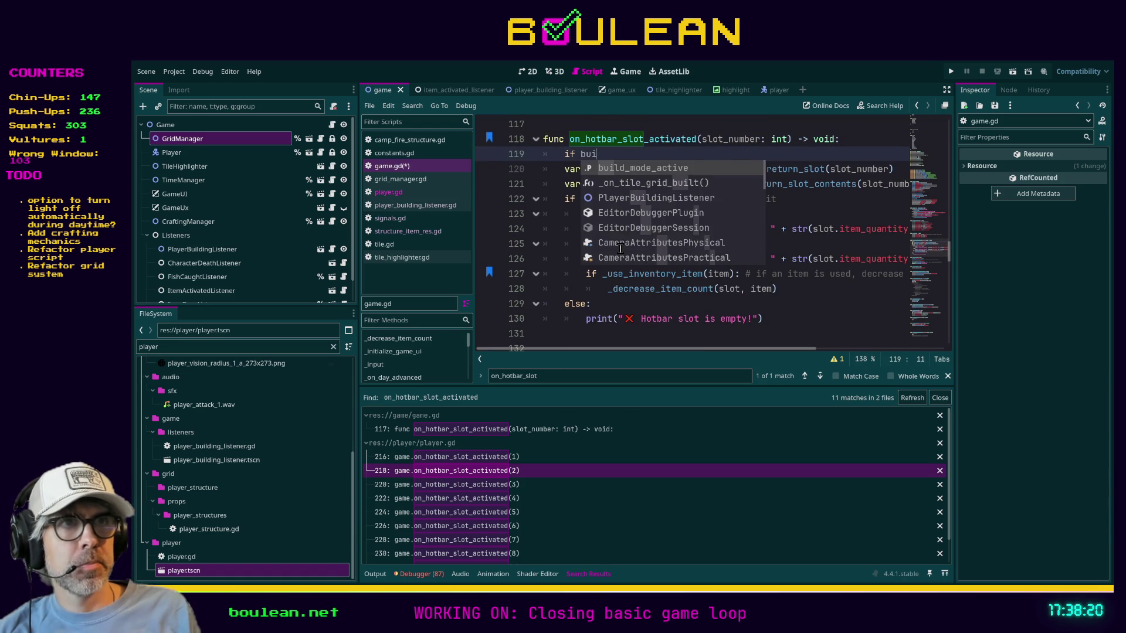
key("Return")
type("pass")
key("Return")
key("BackSpace")
type("else:")
scroll(777, 319, "down", 1)
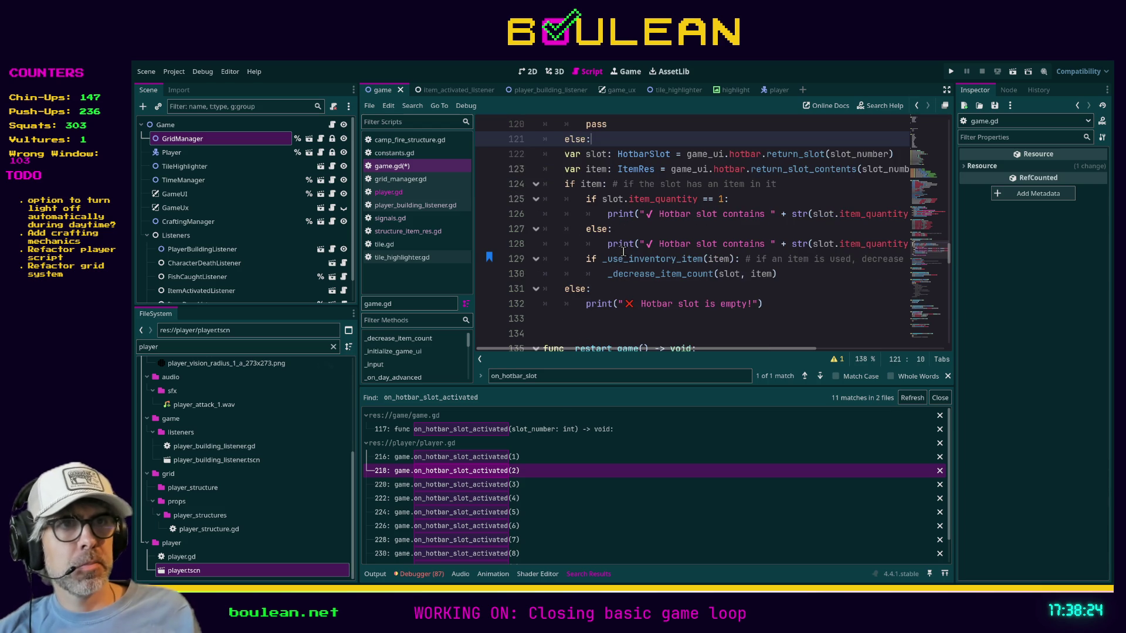
left_click_drag(777, 319, 516, 154)
key("Tab")
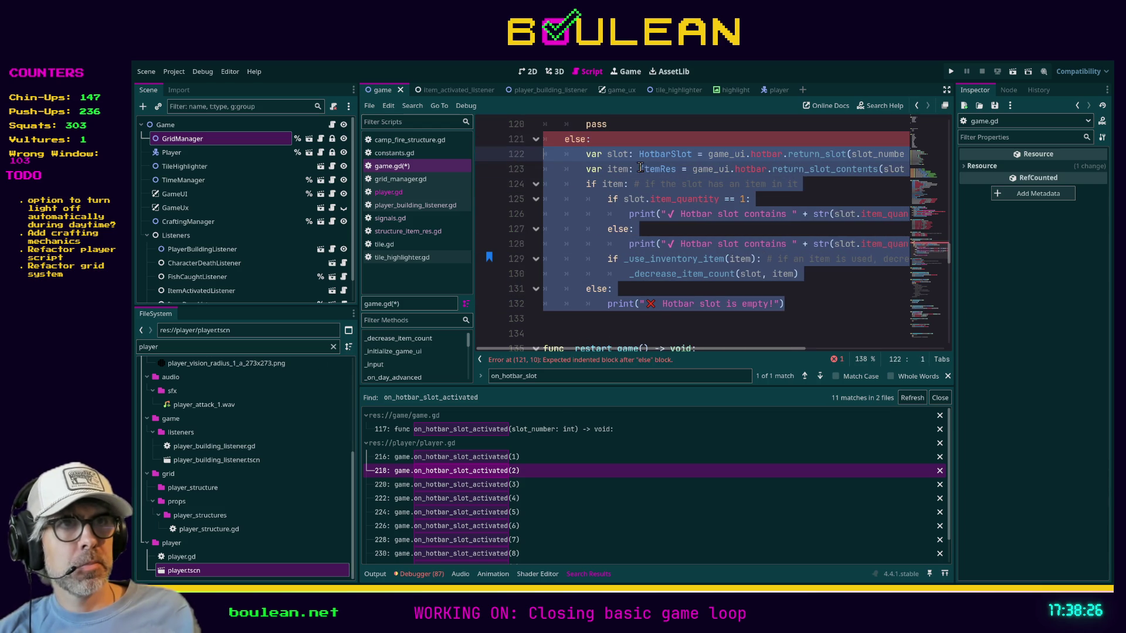
scroll(655, 175, "up", 1)
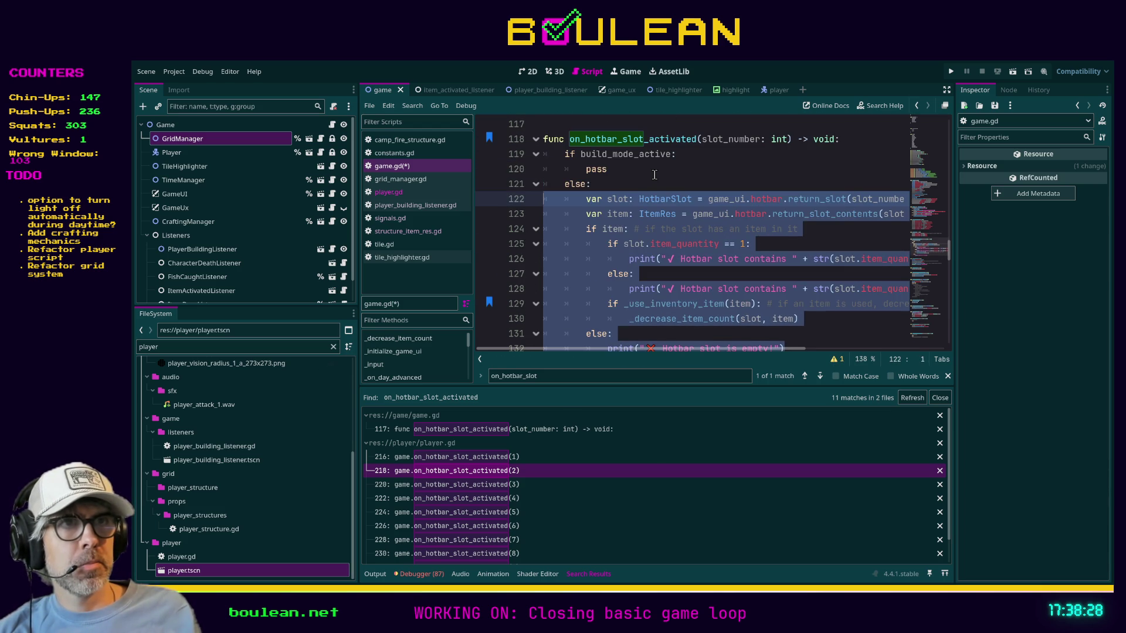
- Replace the pass placeholder with Signals.exited_build_mode using autocomplete
double_click(598, 169)
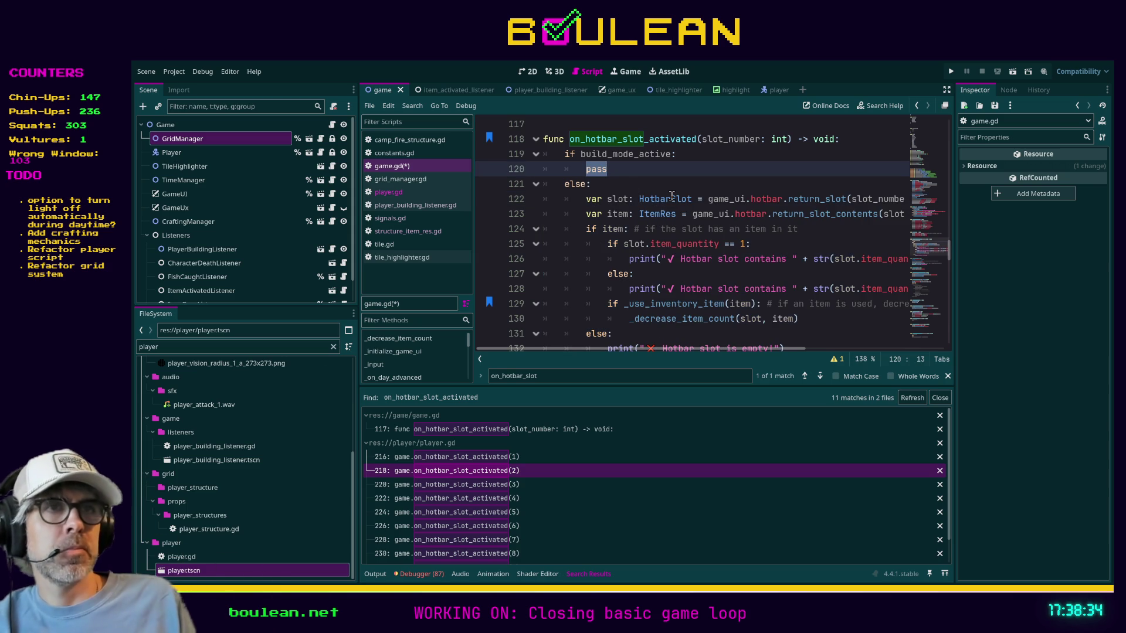
type("signa")
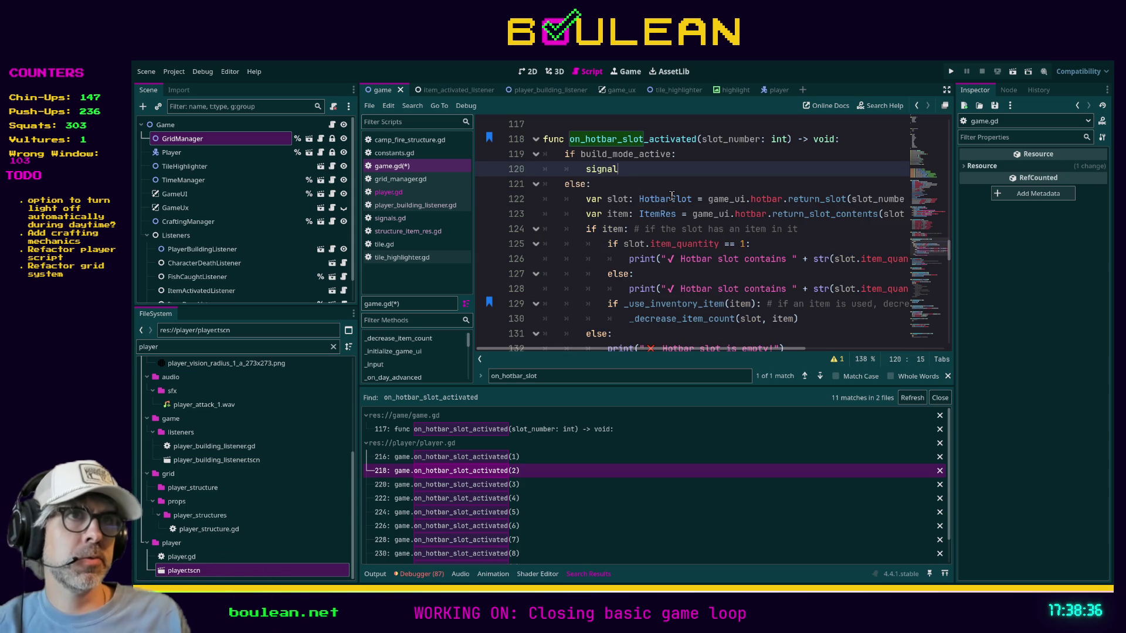
type("l")
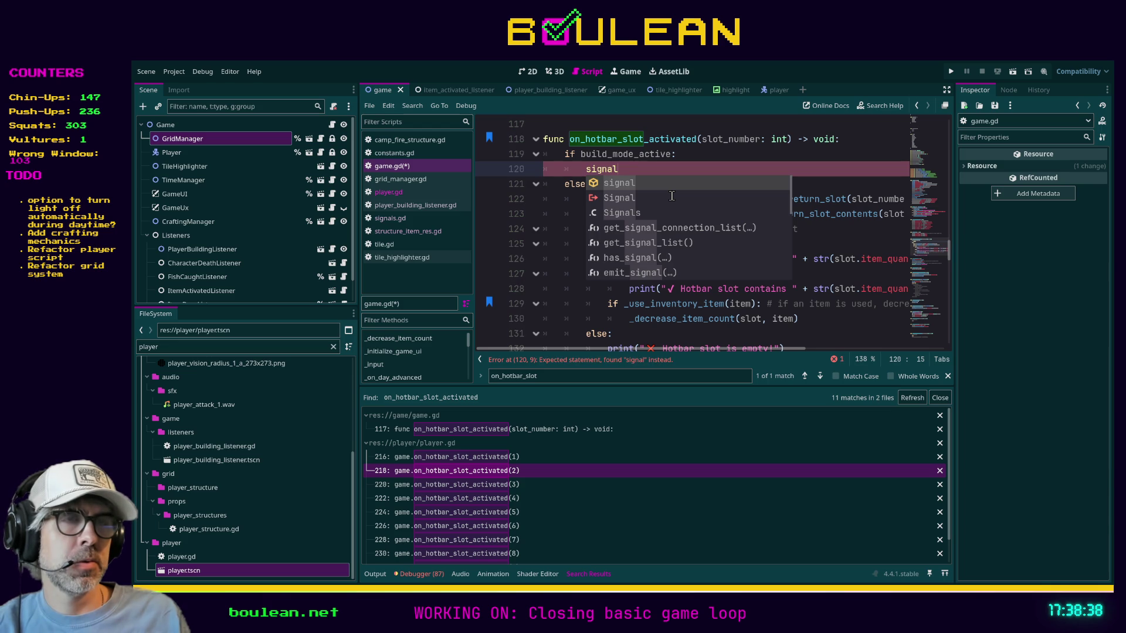
key("Down")
key("Down")
key("Return")
type(".")
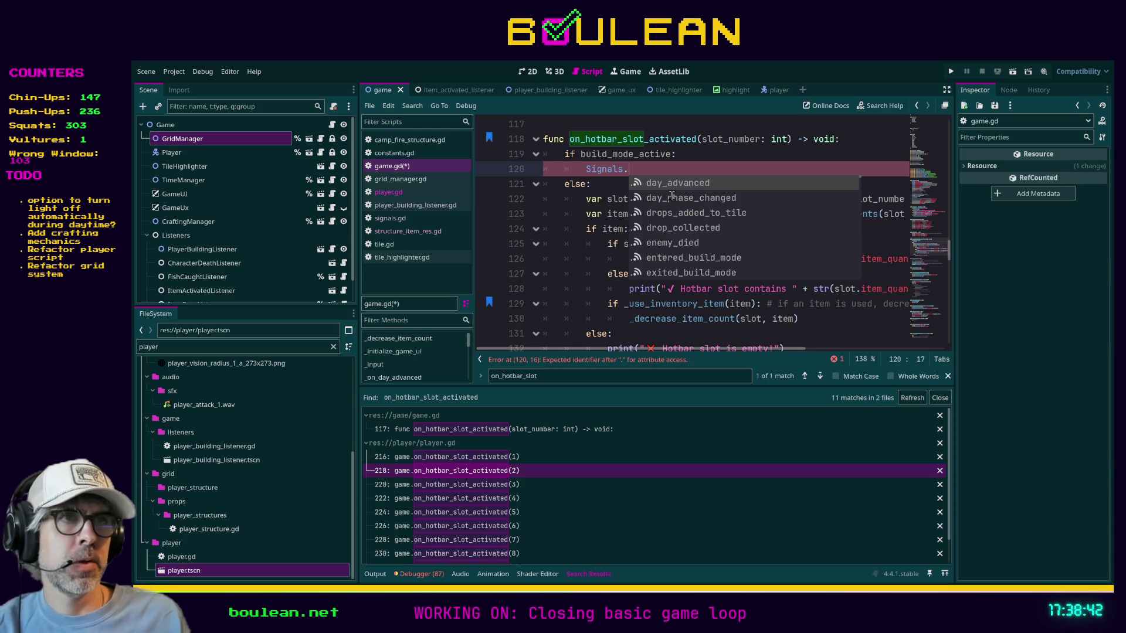
key("Down")
key("Down")
key("Down")
key("Down")
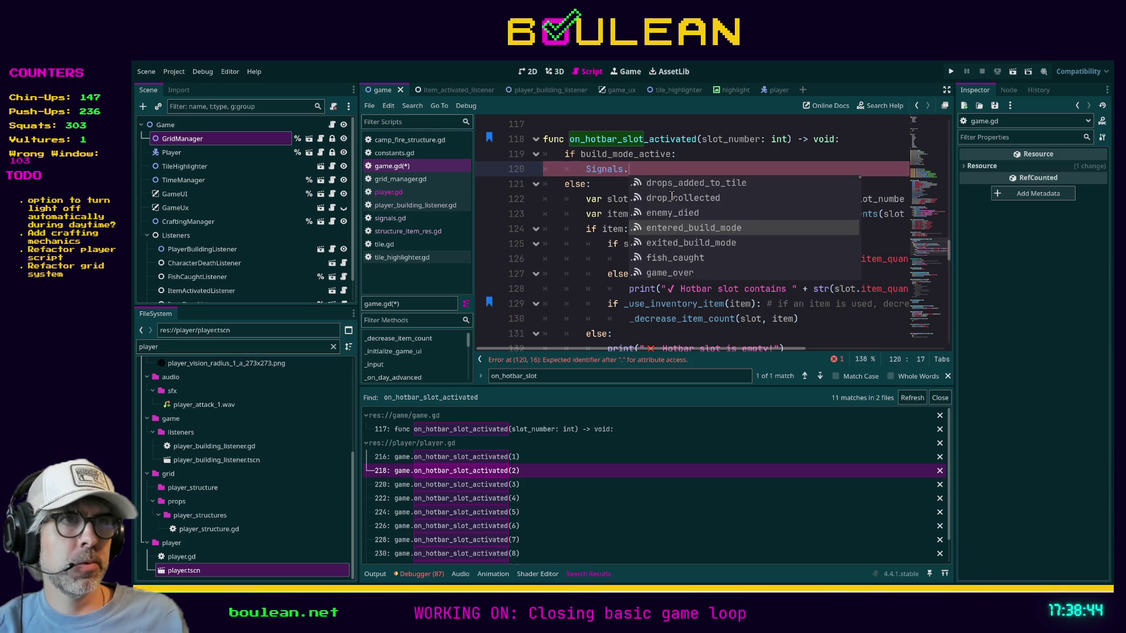
key("Down")
key("Return")
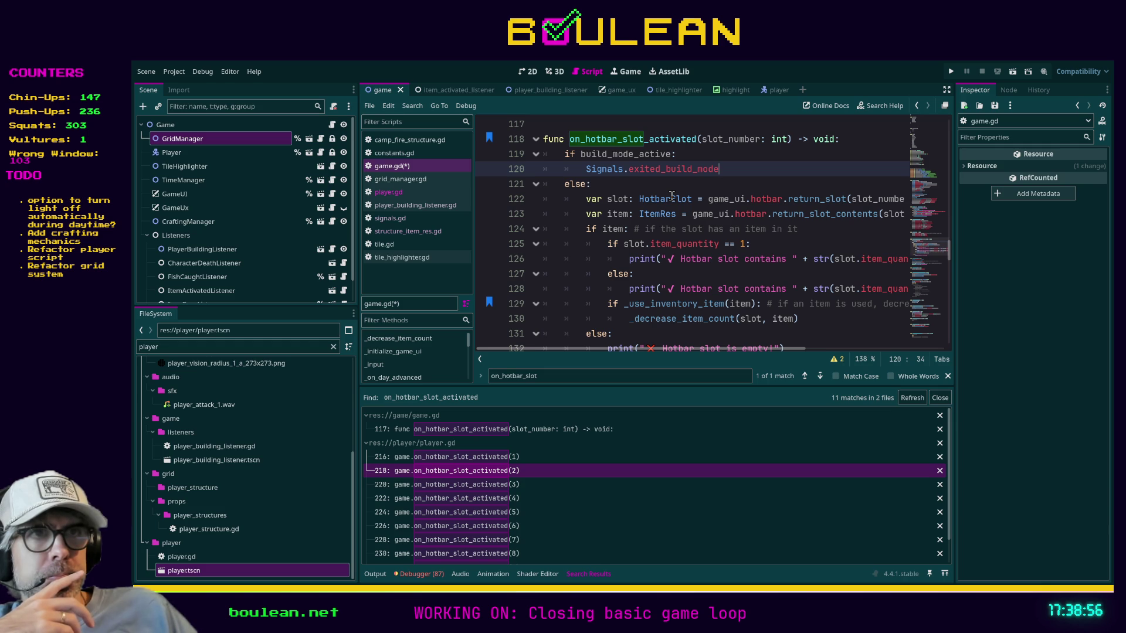
- Shorten line 120's call to Signals.exit_build_mode and open the structure_item_res.gd occurrence
key("Left")
key("Left")
key("Left")
key("Left")
key("Left")
key("Left")
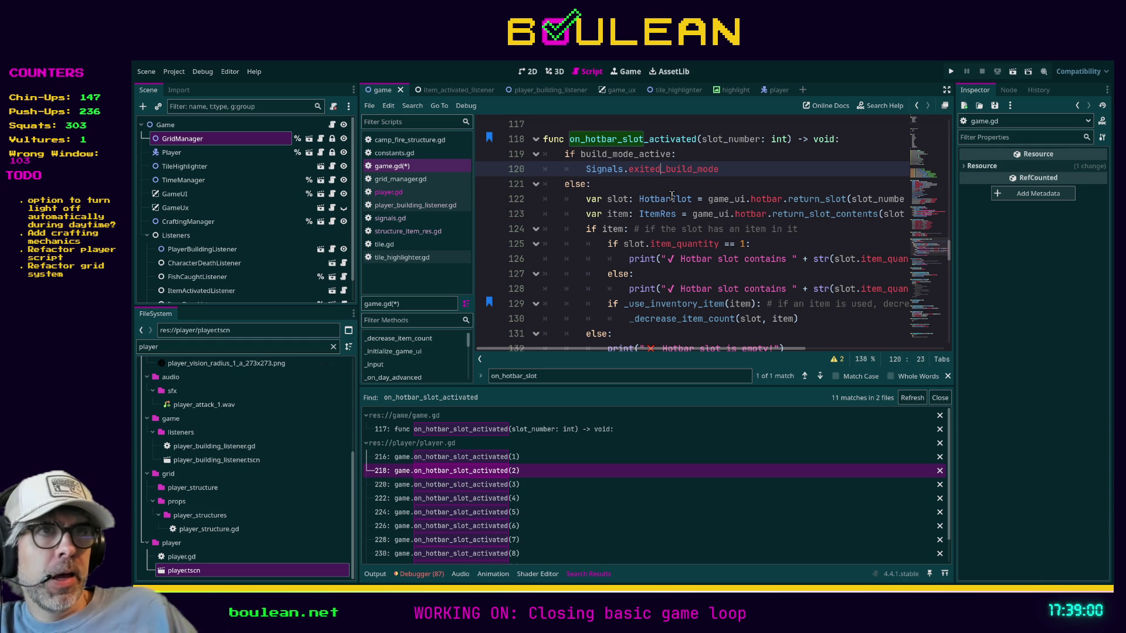
key("BackSpace")
key("BackSpace")
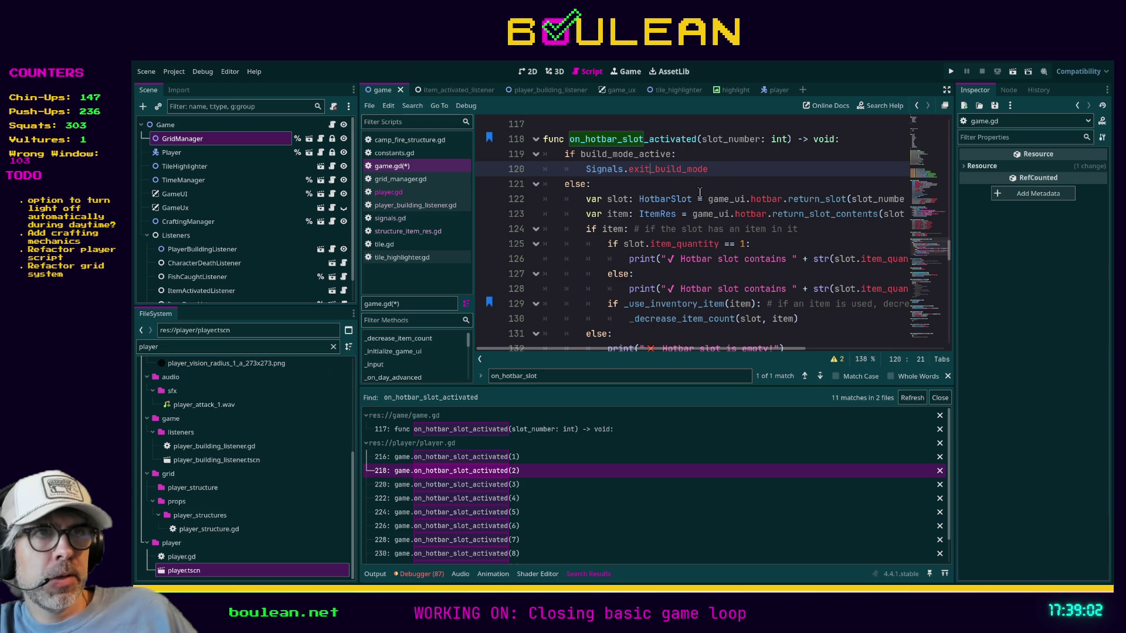
left_click(734, 171)
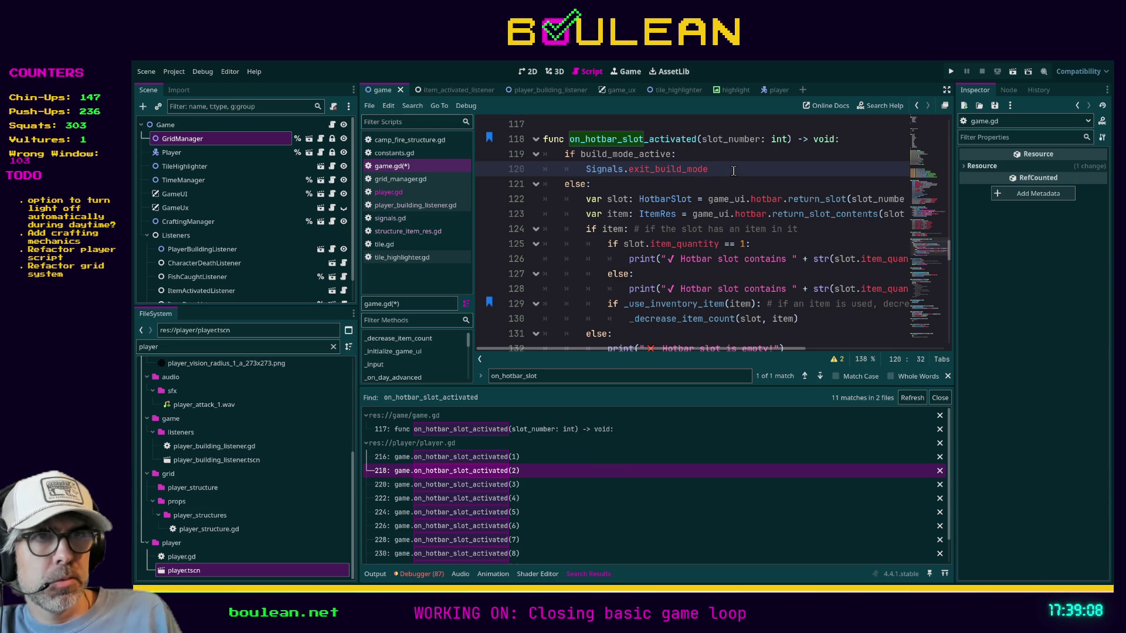
left_click(520, 428)
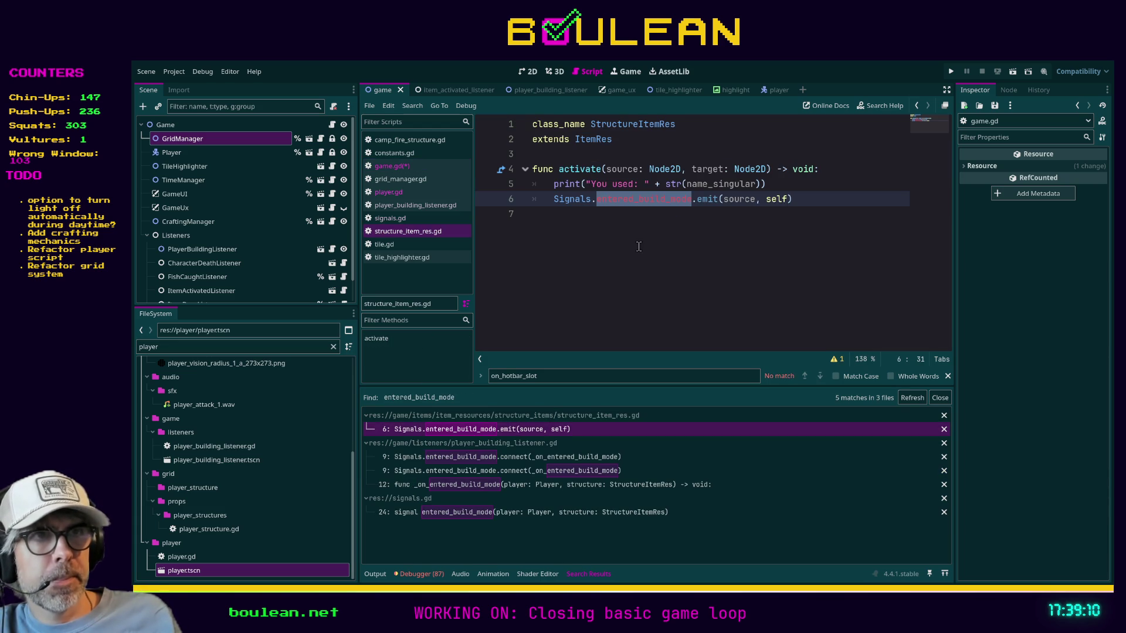
left_click(633, 199)
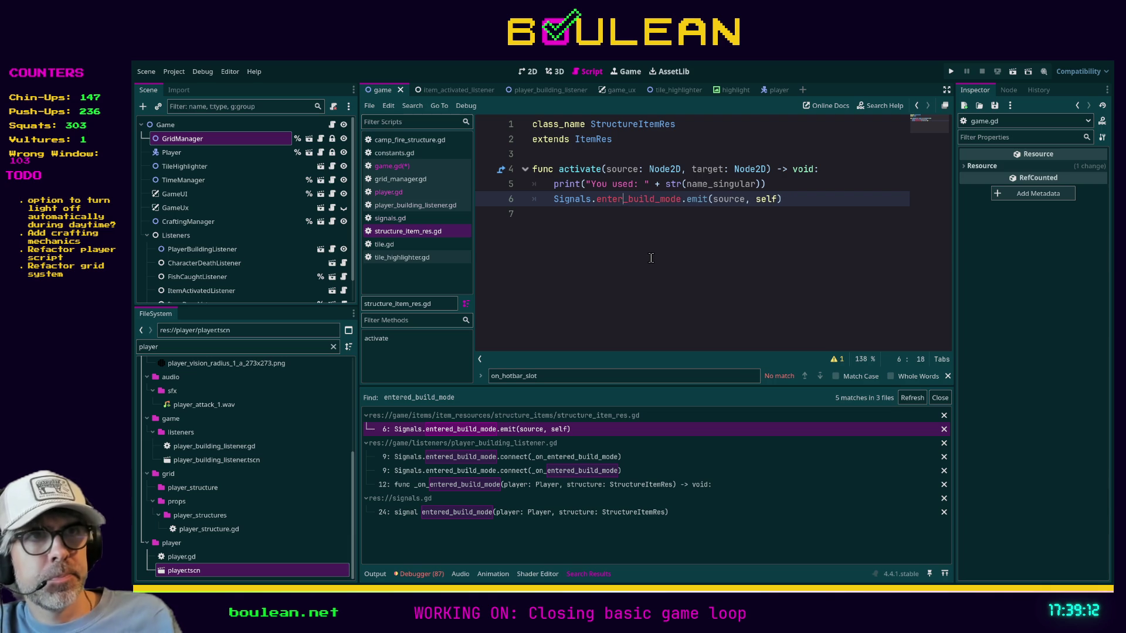
- In player_building_listener.gd, rename the signal to enter_build_mode and its handler to _on_enter_build_mode
left_click(477, 461)
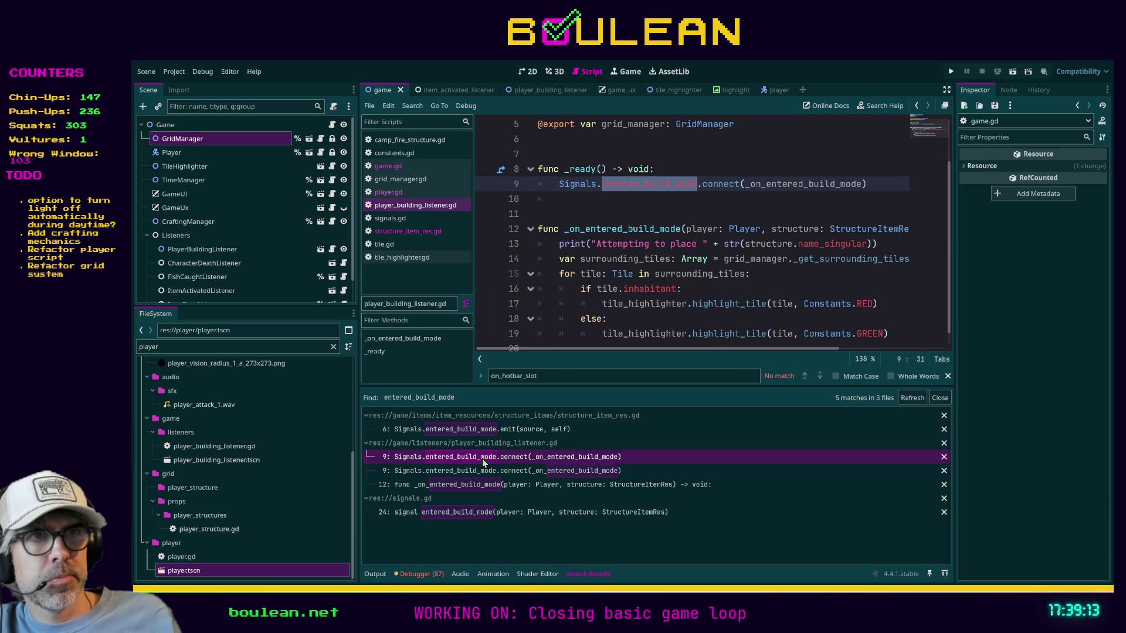
left_click(639, 184)
key("BackSpace")
key("BackSpace")
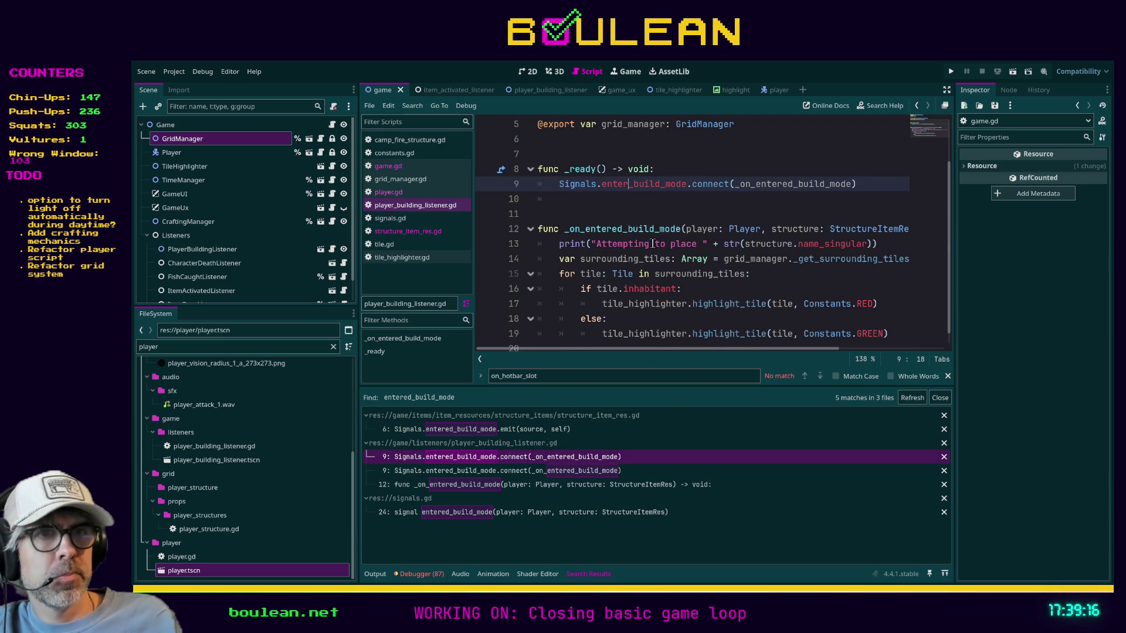
left_click(514, 472)
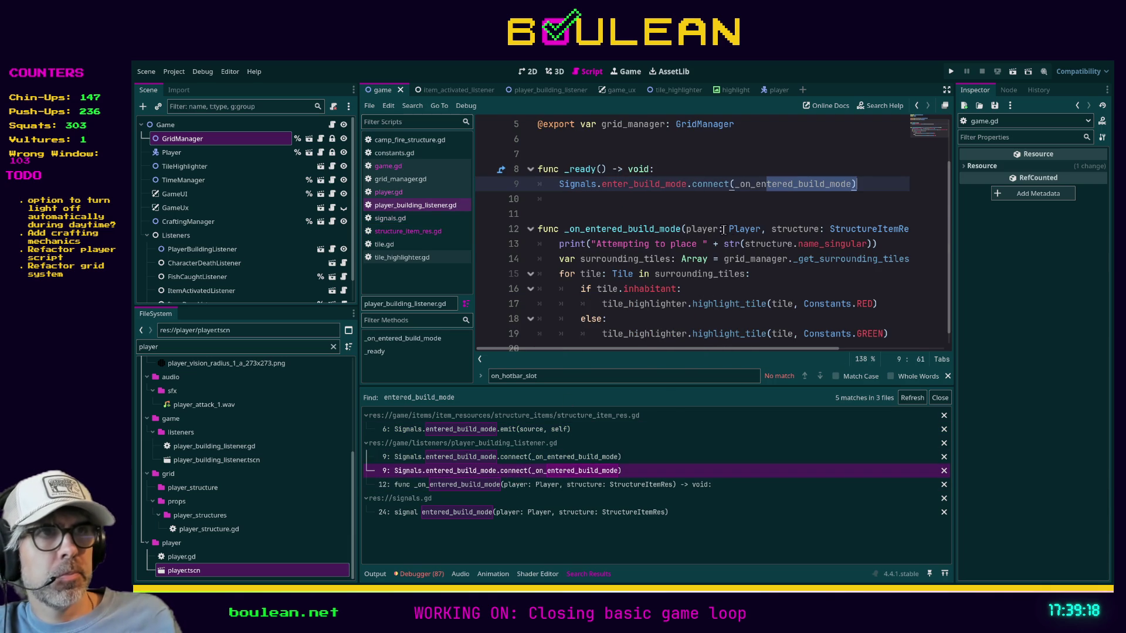
left_click(794, 184)
key("BackSpace")
key("BackSpace")
left_click(622, 229)
key("BackSpace")
key("BackSpace")
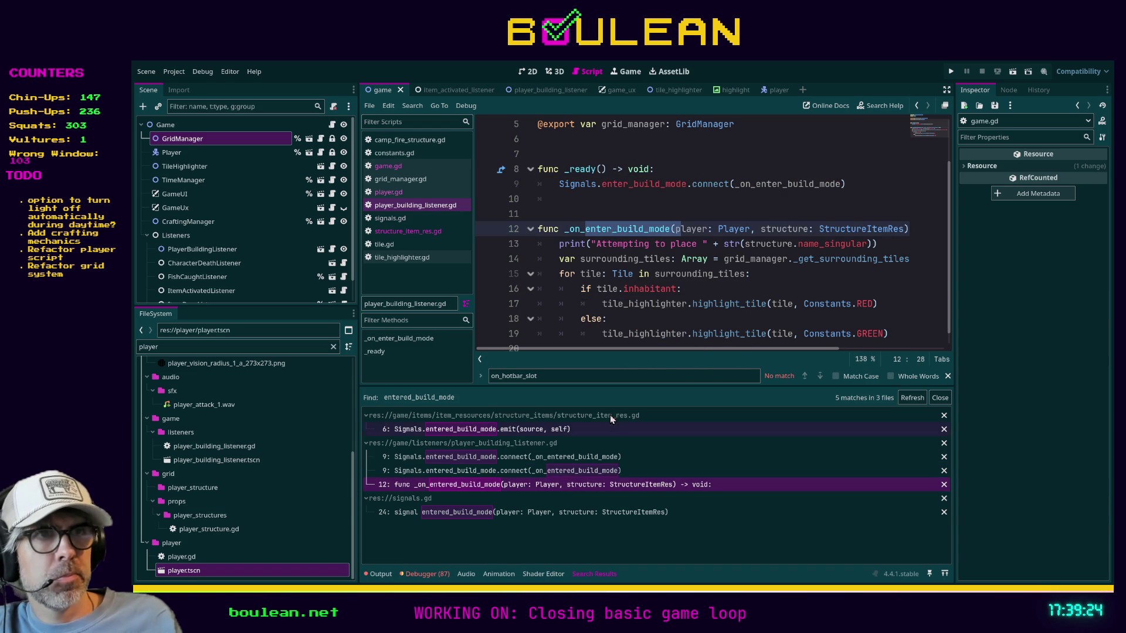
- Rename the declarations in signals.gd to enter_build_mode and exit_build_mode
left_click(496, 513)
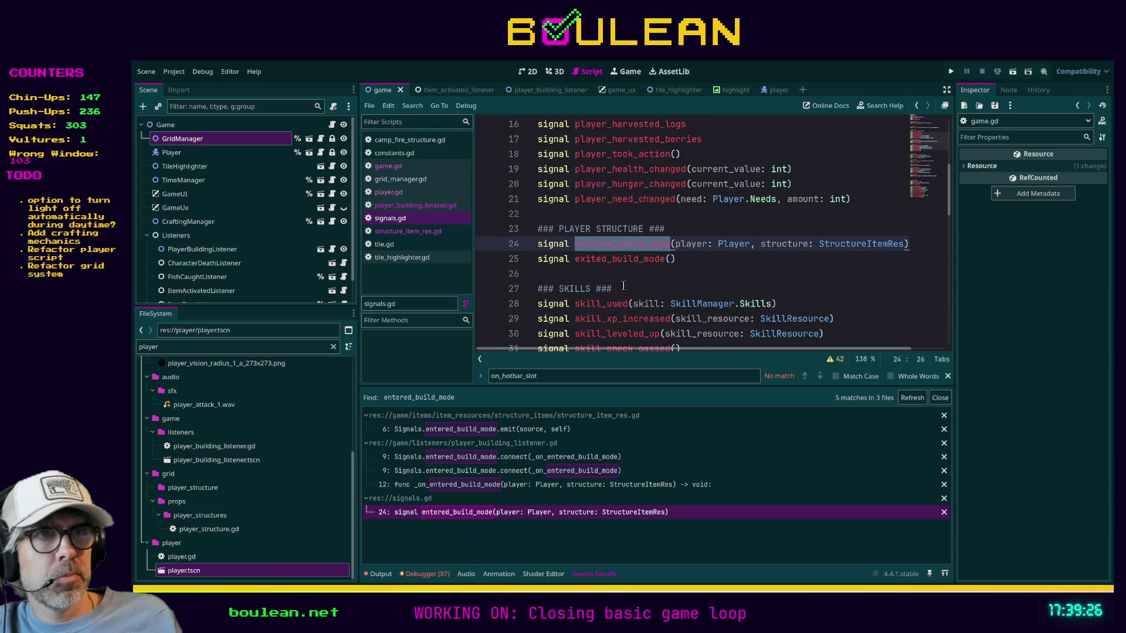
left_click(612, 244)
key("BackSpace")
key("BackSpace")
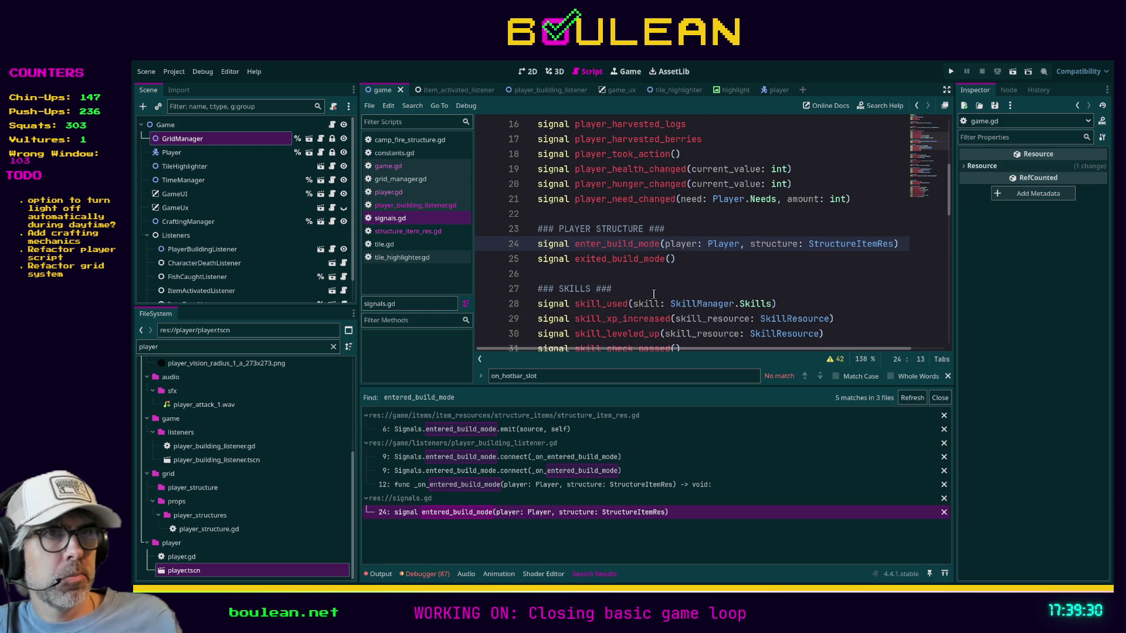
left_click(607, 258)
key("BackSpace")
key("BackSpace")
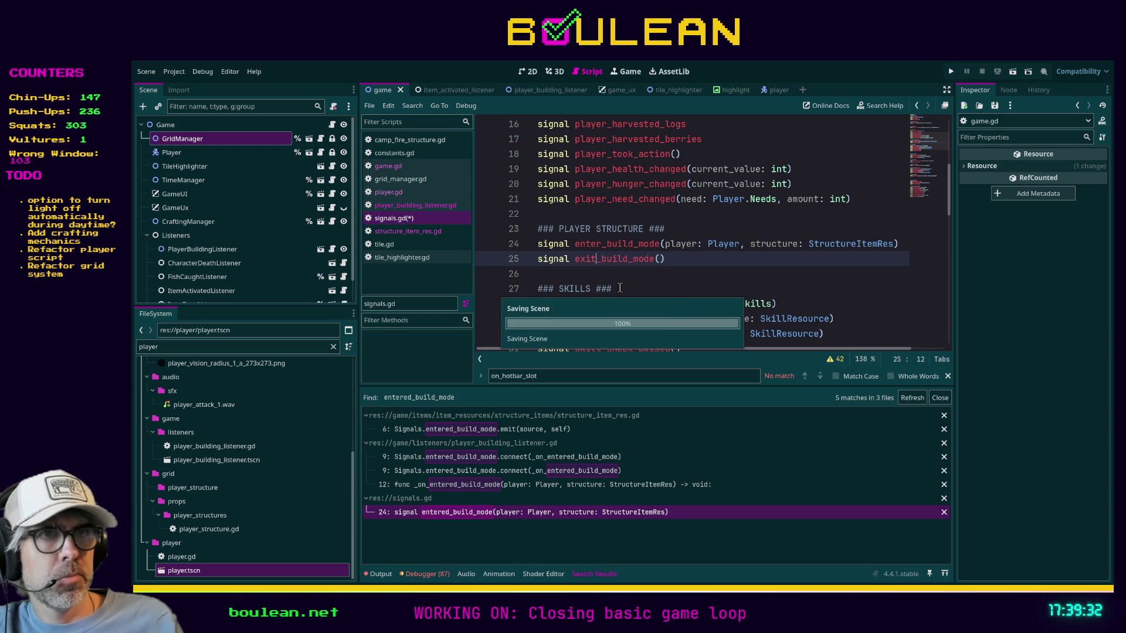
- Refresh the search to confirm no old names remain, save, and return to game.gd
left_click(912, 399)
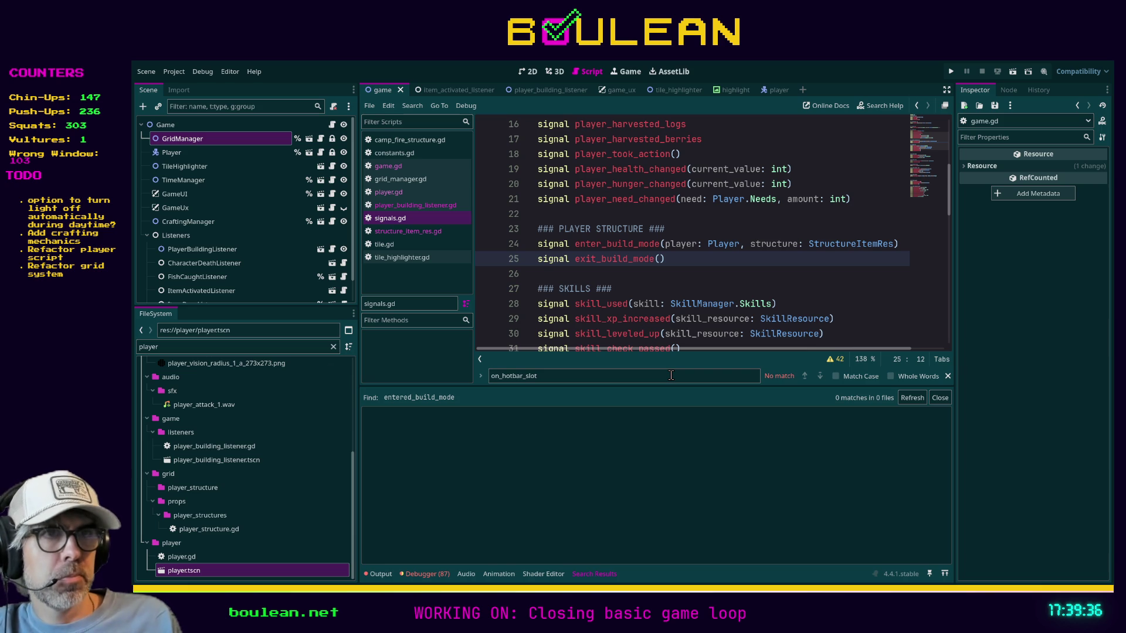
left_click(849, 312)
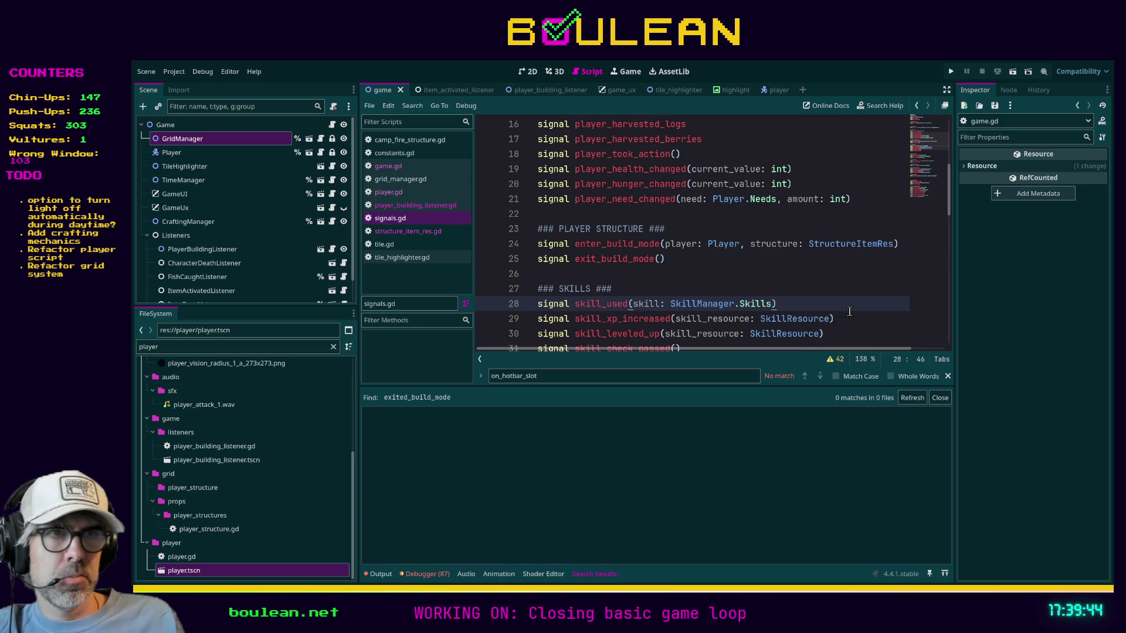
left_click(789, 279)
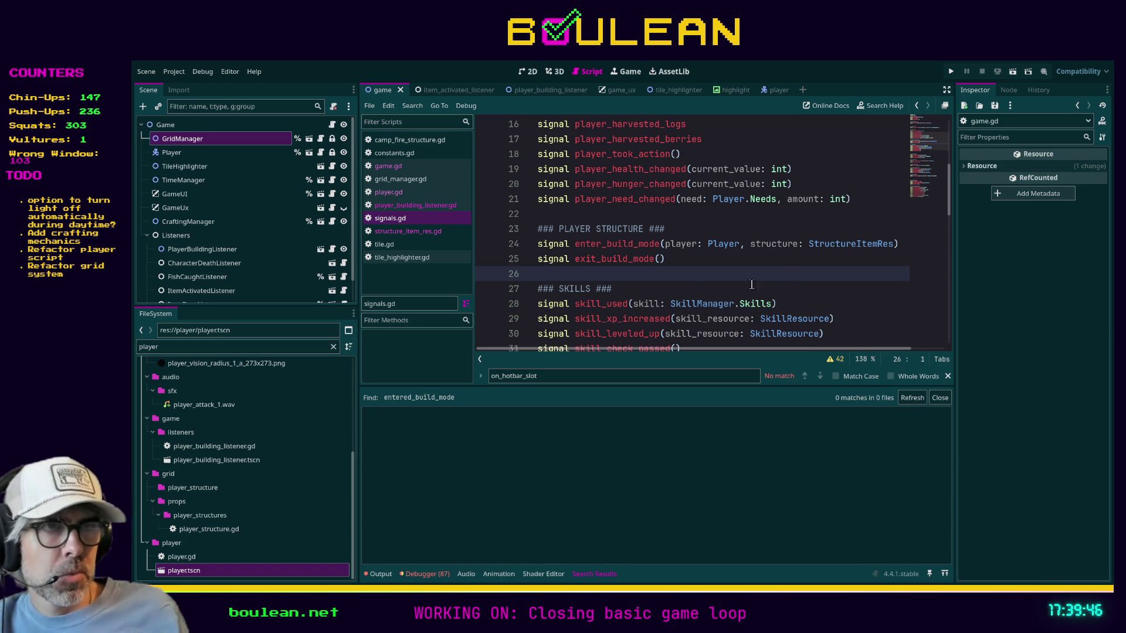
left_click(699, 283)
key("ctrl+s")
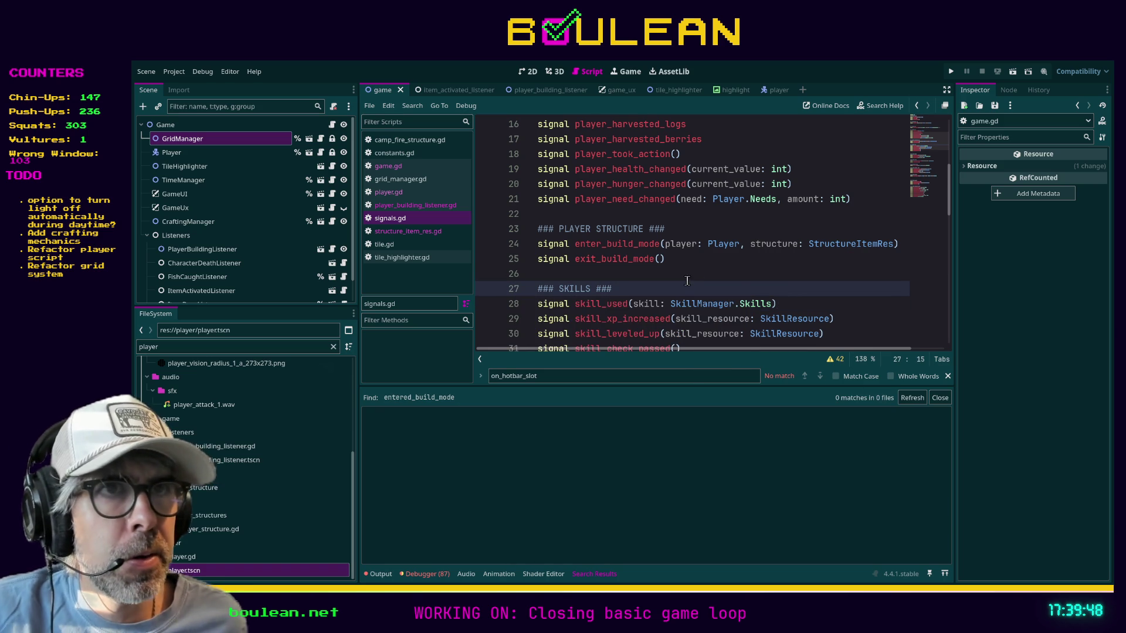
left_click(397, 168)
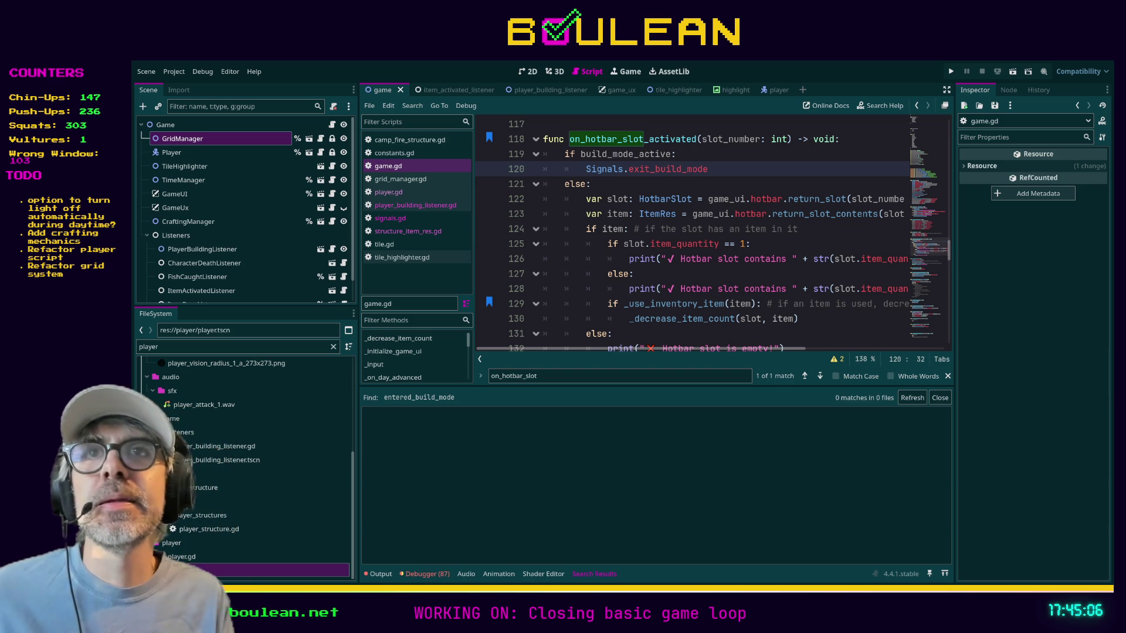
- Run the project with F5 and open the in-game Crafting menu
left_click(672, 273)
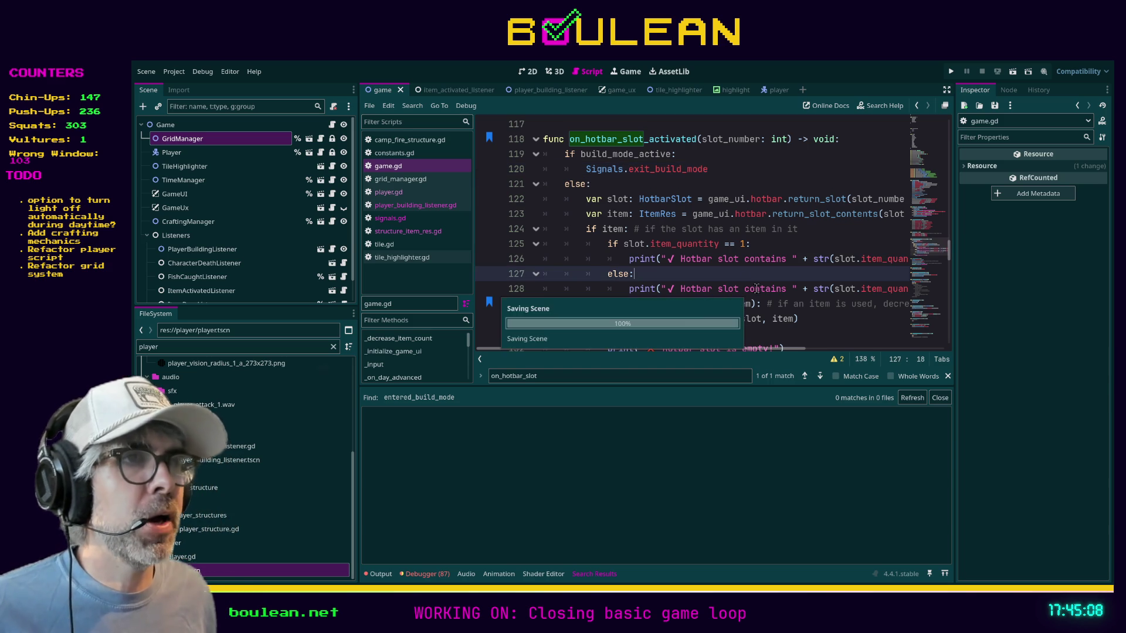
key("F5")
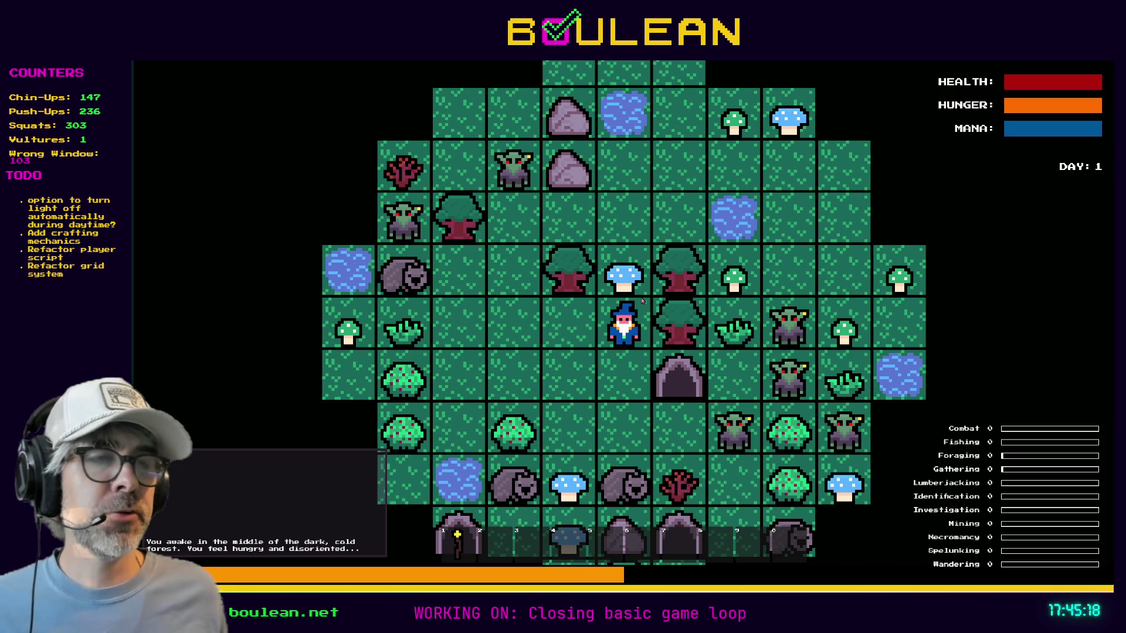
key("c")
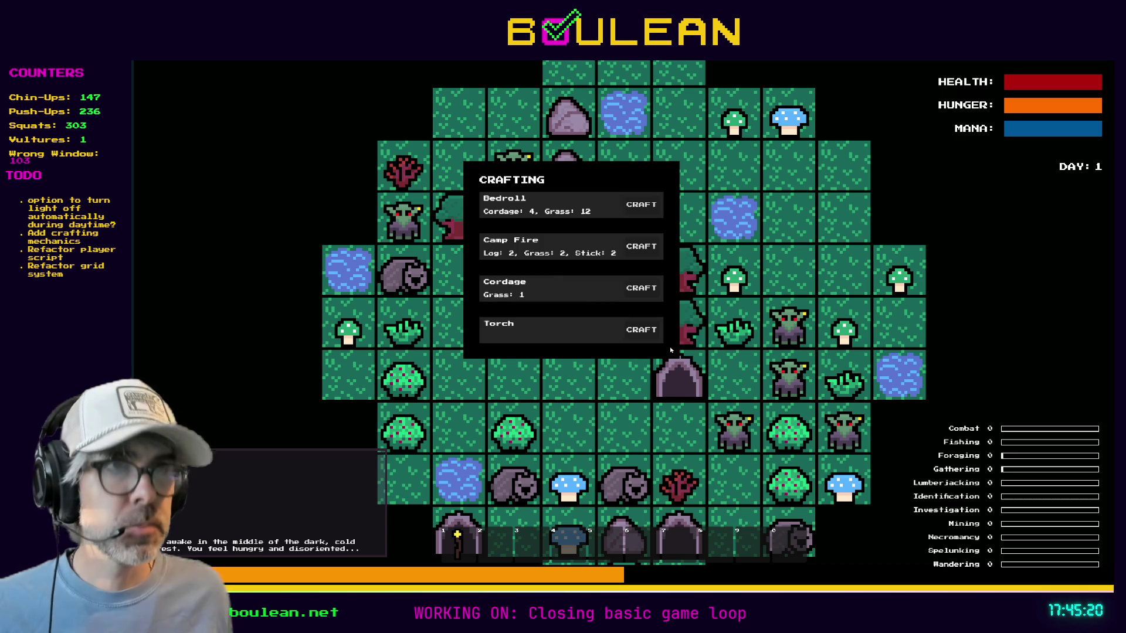
- Craft a Camp Fire, close the crafting panel, and move the wizard left
left_click(641, 246)
key("c")
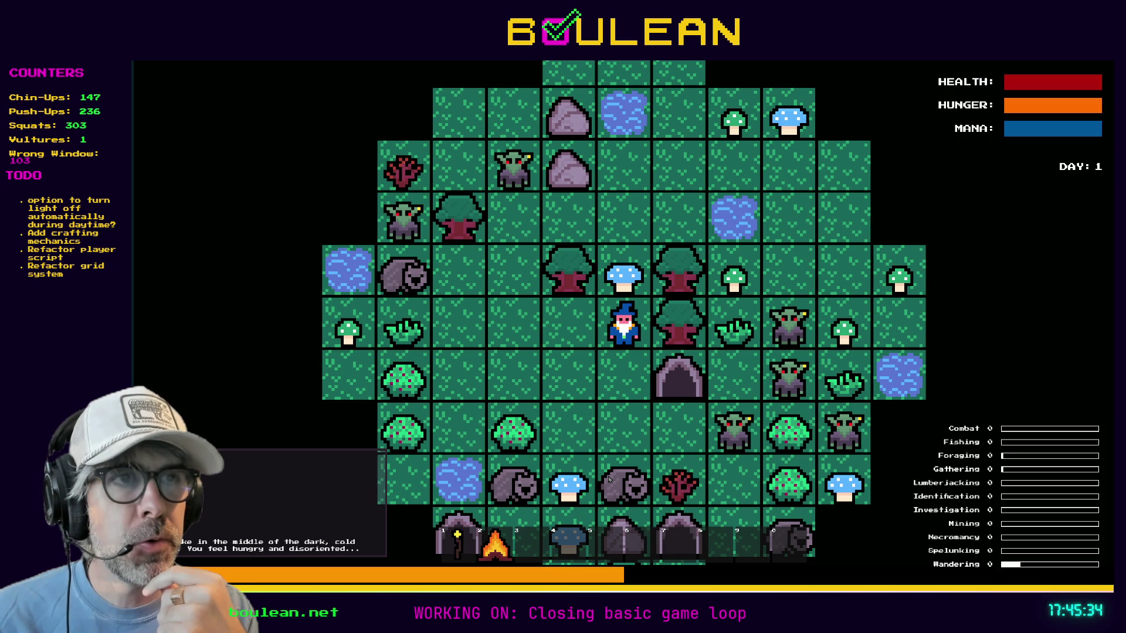
key("Left")
key("Left")
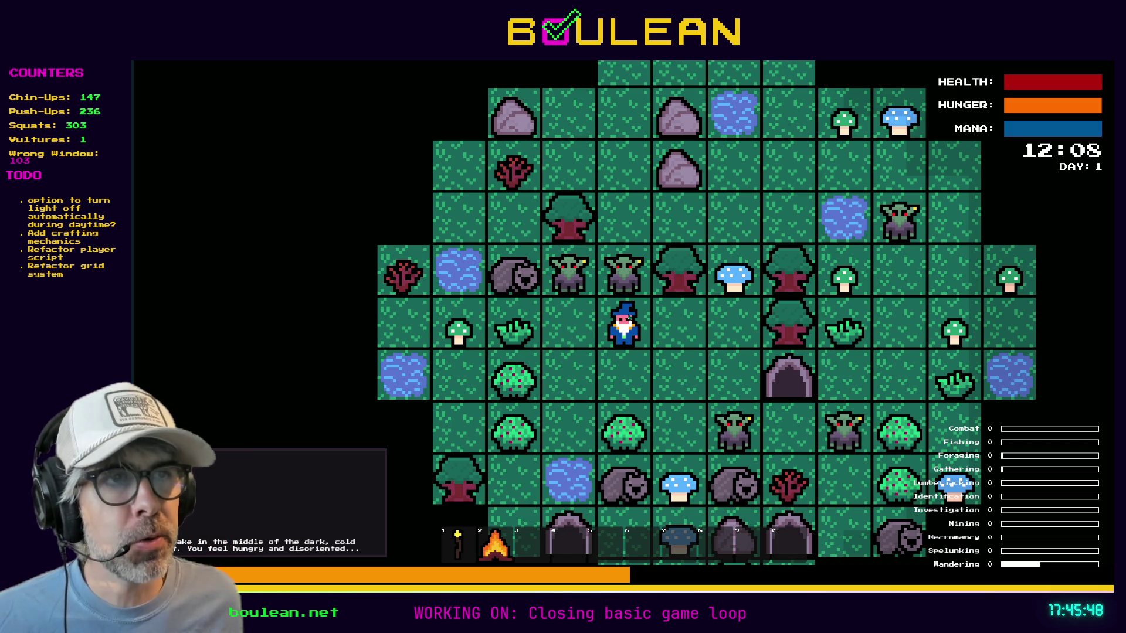
- Ready hotbar slot 2 for placement, then craft another Camp Fire and close the crafting panel
key("2")
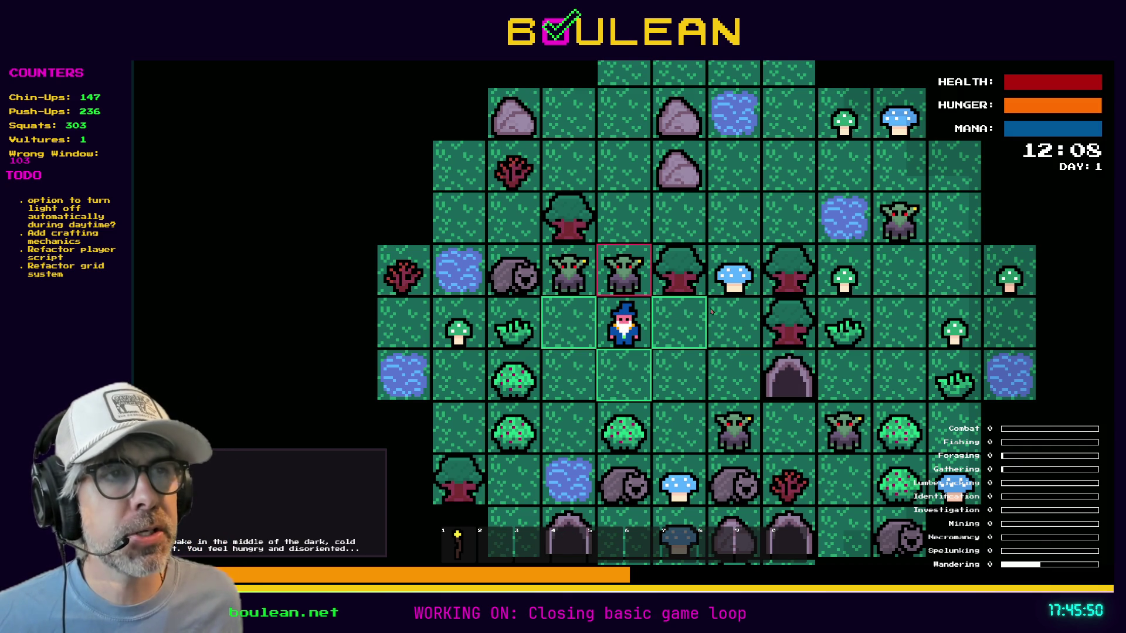
scroll(644, 296, "up", 1)
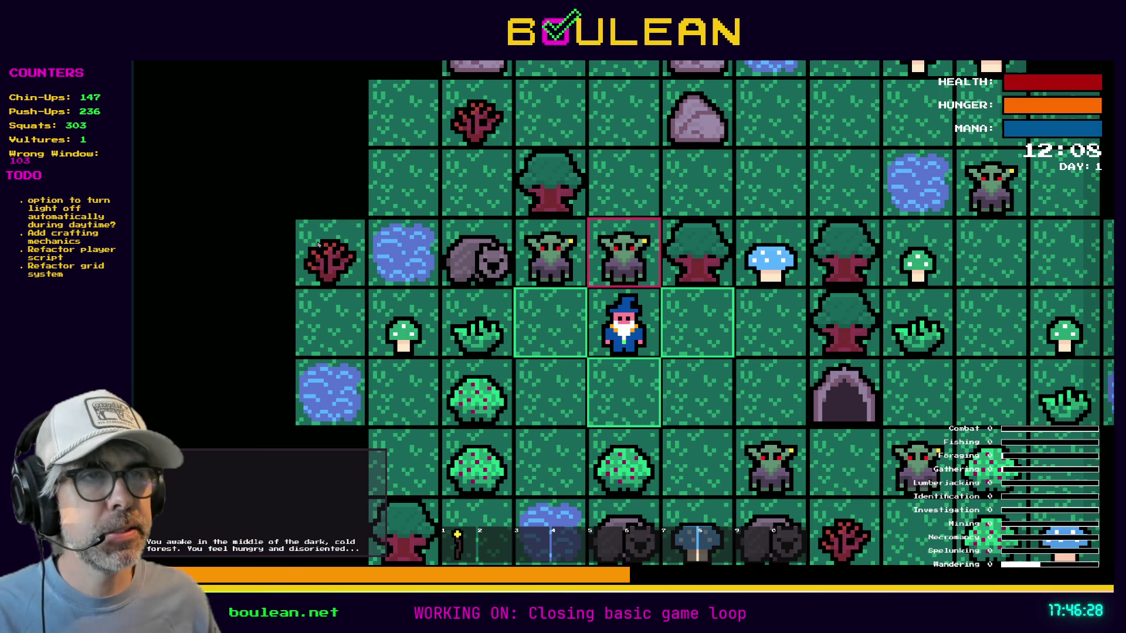
key("c")
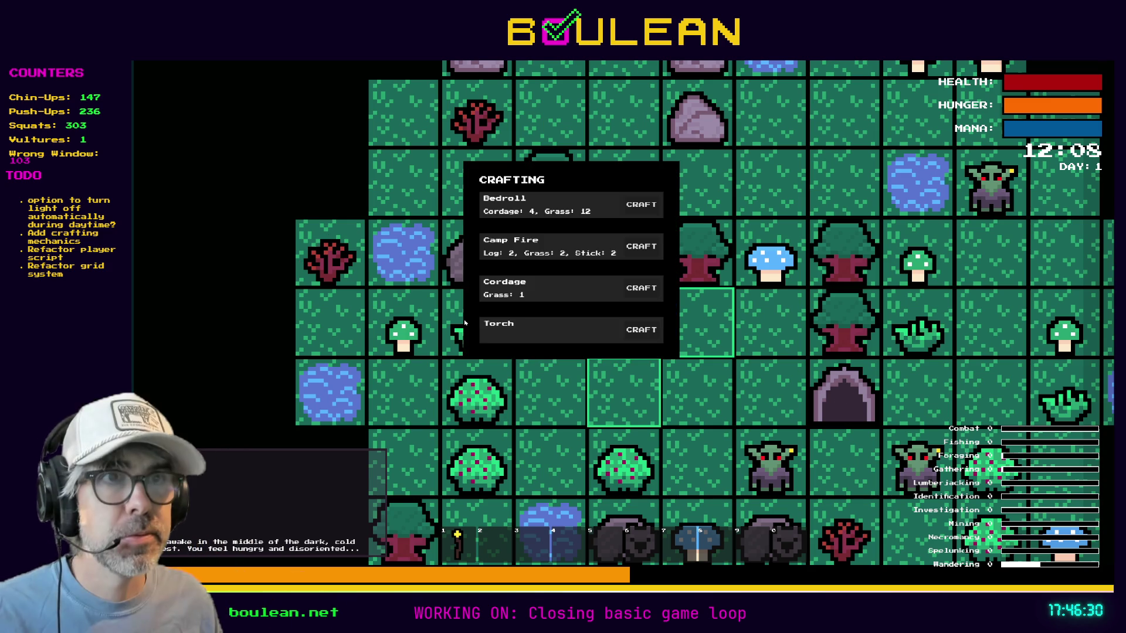
left_click(641, 247)
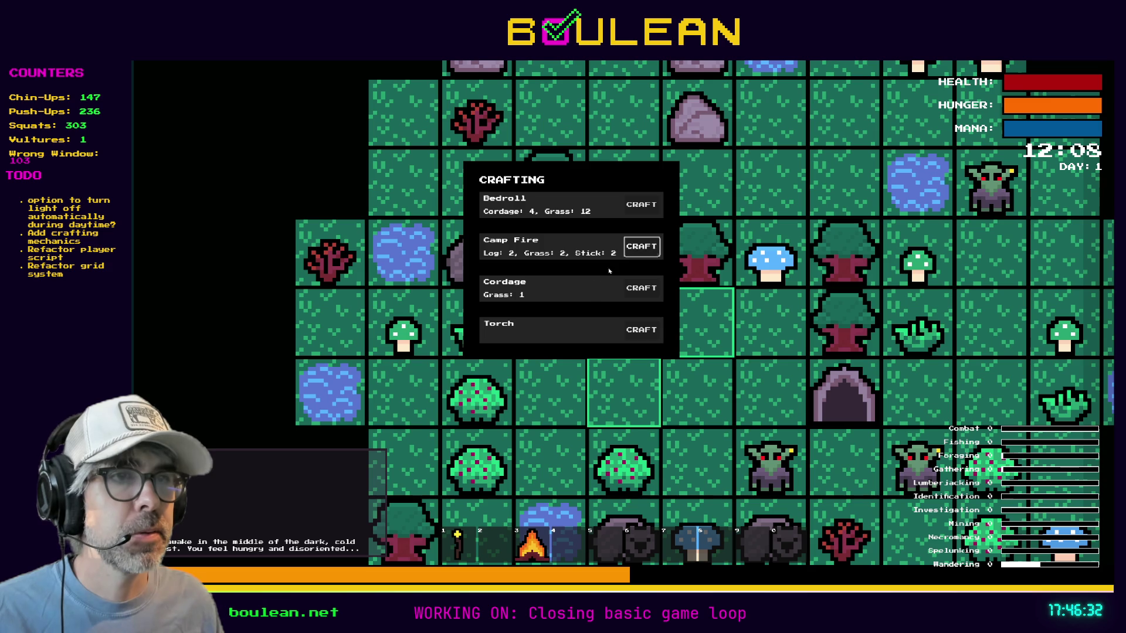
key("c")
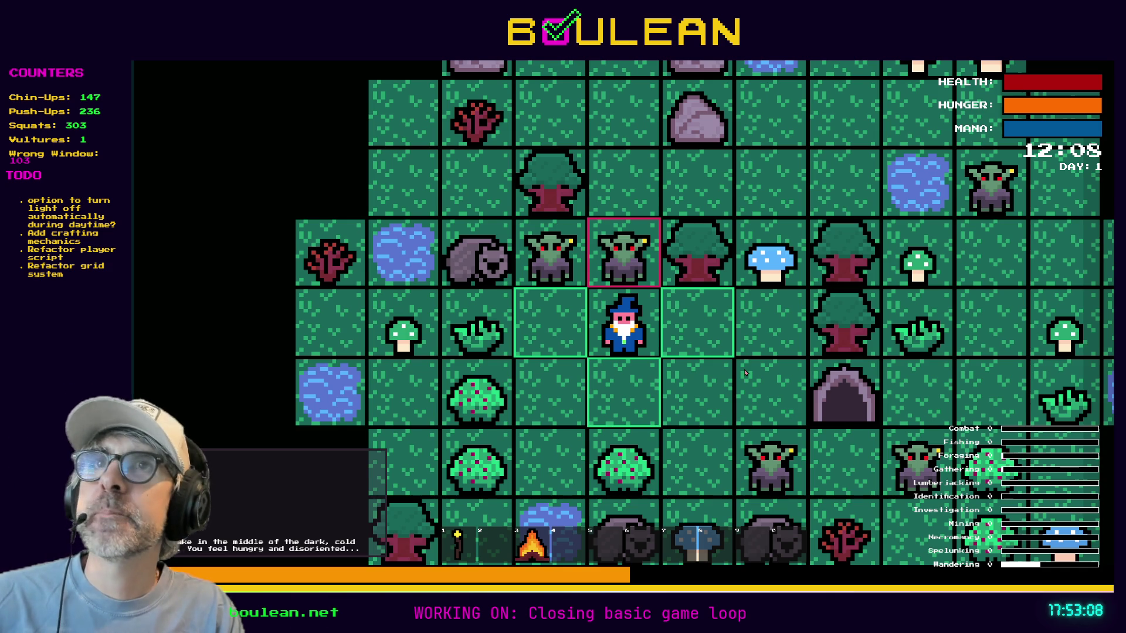
- Move the wizard one tile down, next to the goblins
key("Down")
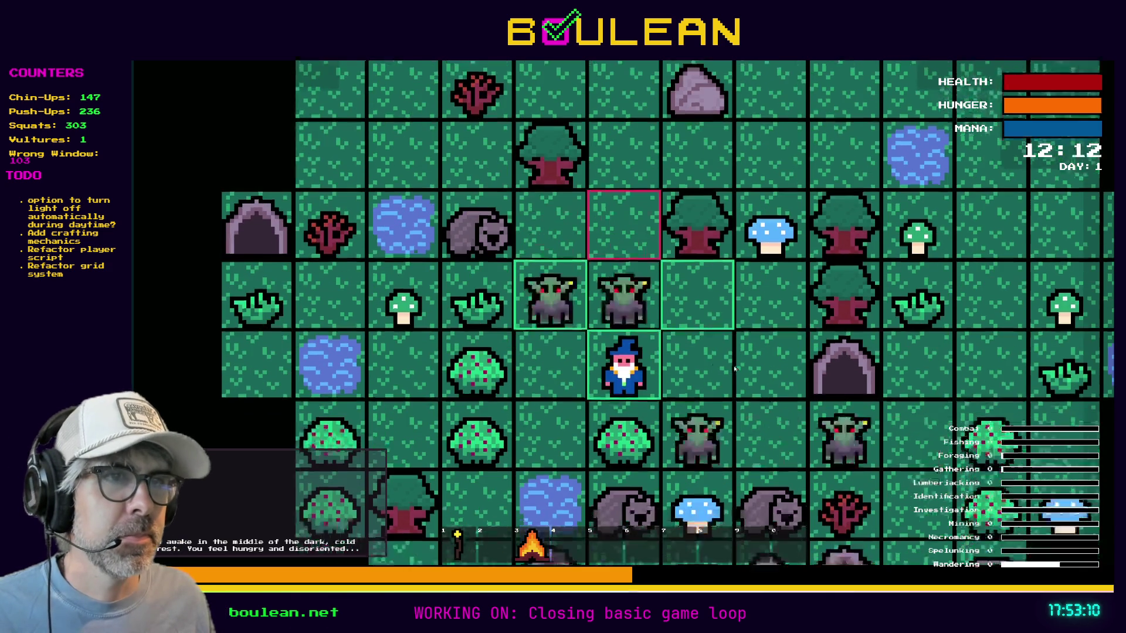
- Attack the goblins until one becomes a gravestone, then stop the game with F8
key("Up")
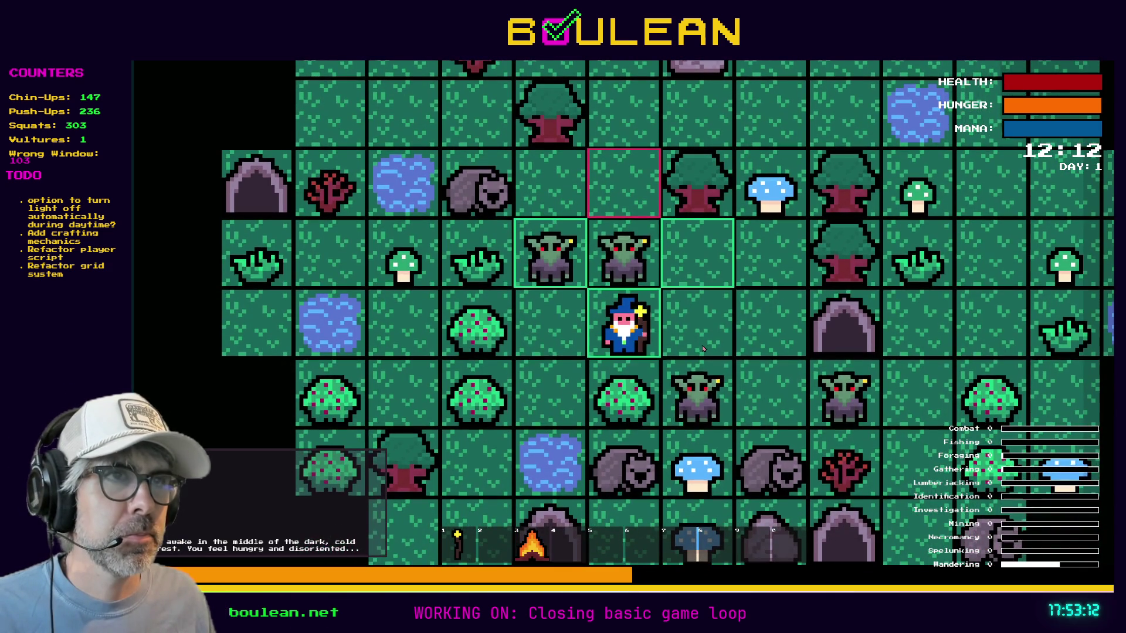
key("Up")
key("Up")
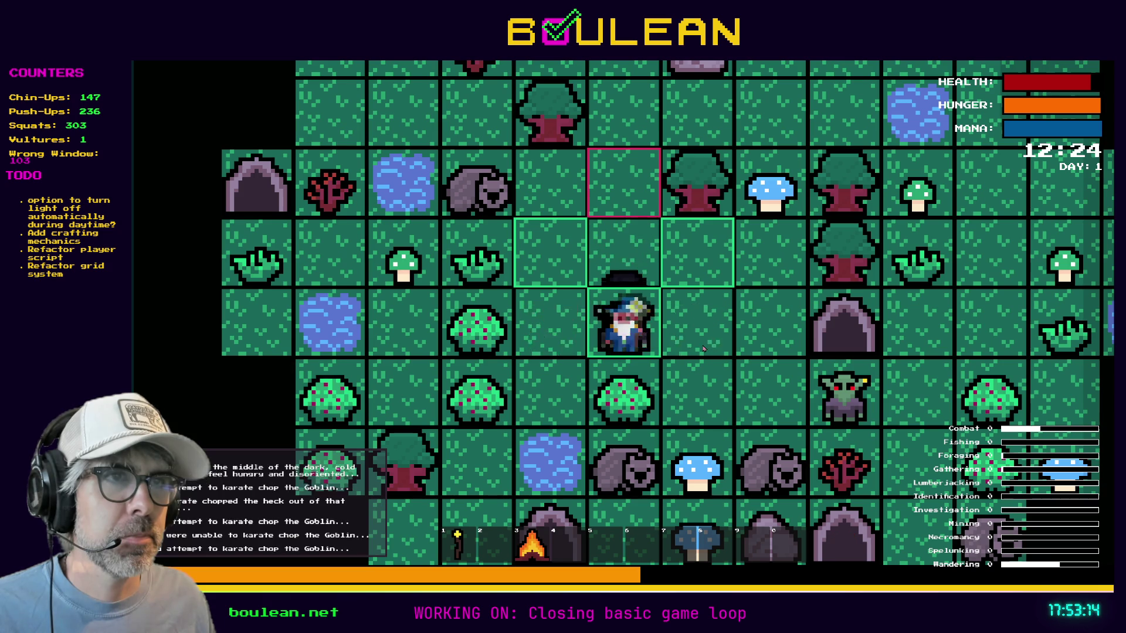
key("Up")
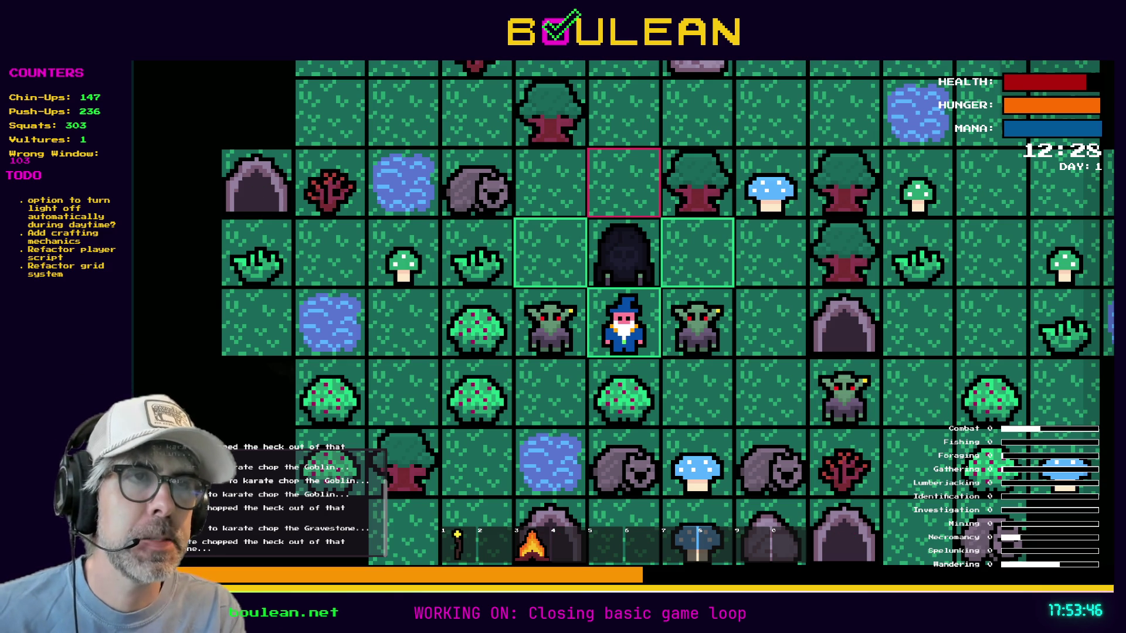
key("space")
key("1")
key("space")
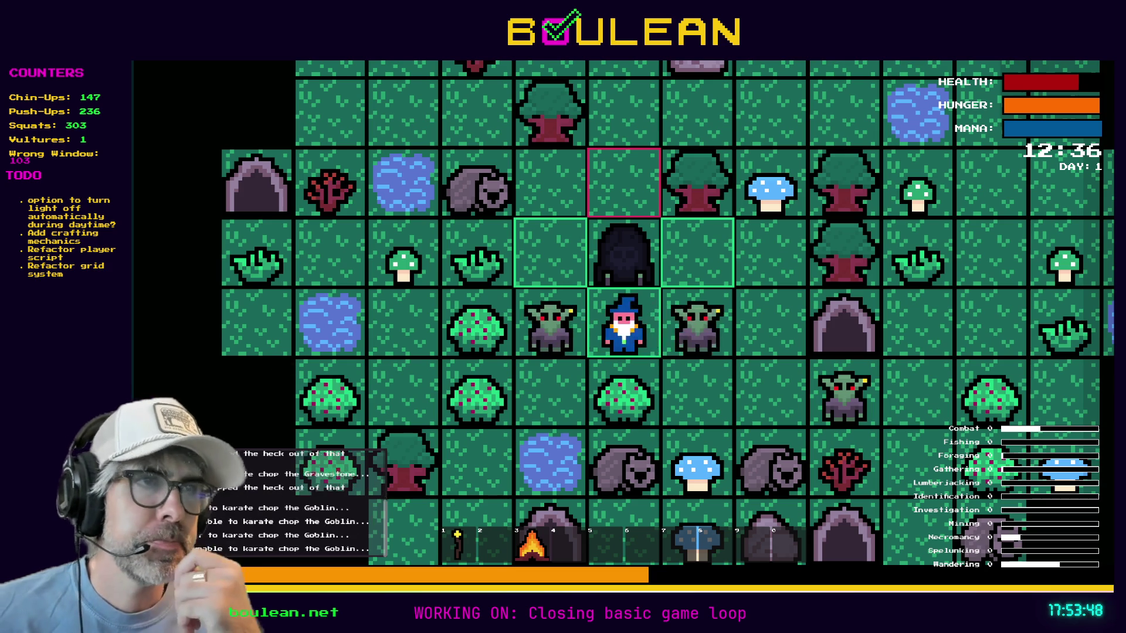
key("space")
key("space")
key("F8")
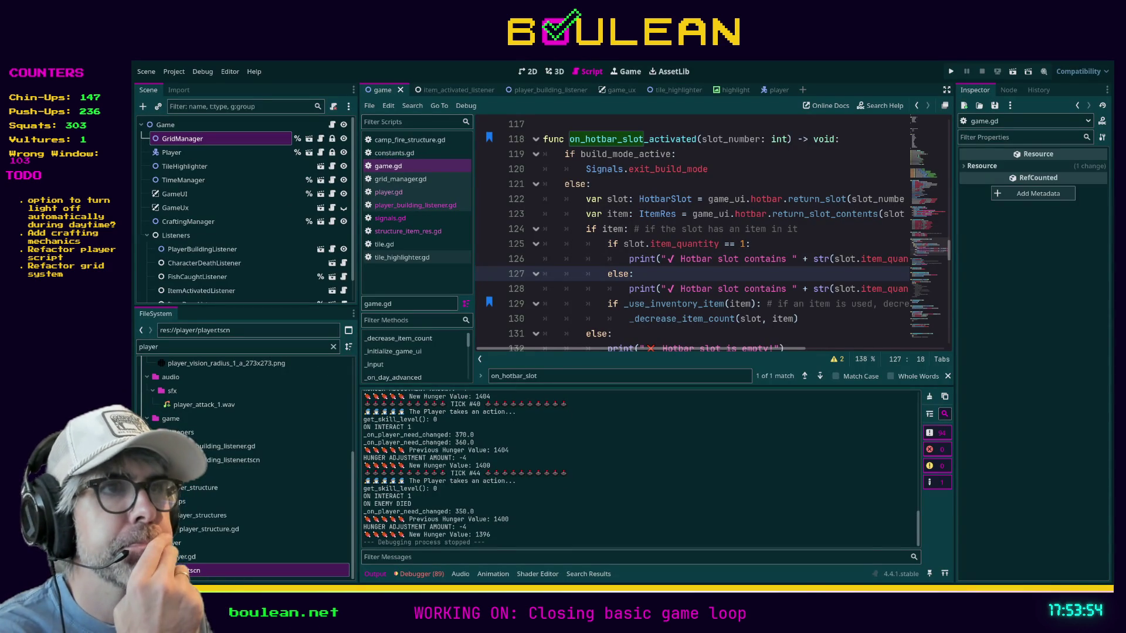
- Save the project with Ctrl+S and switch the script editor to signals.gd
scroll(692, 234, "up", 1)
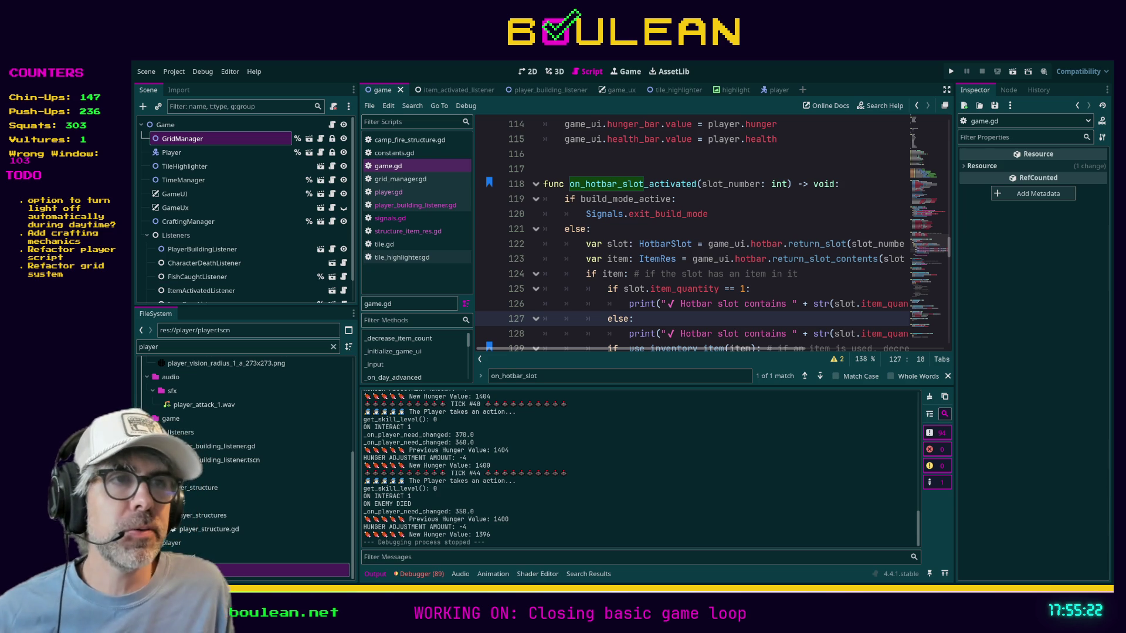
key("ctrl+s")
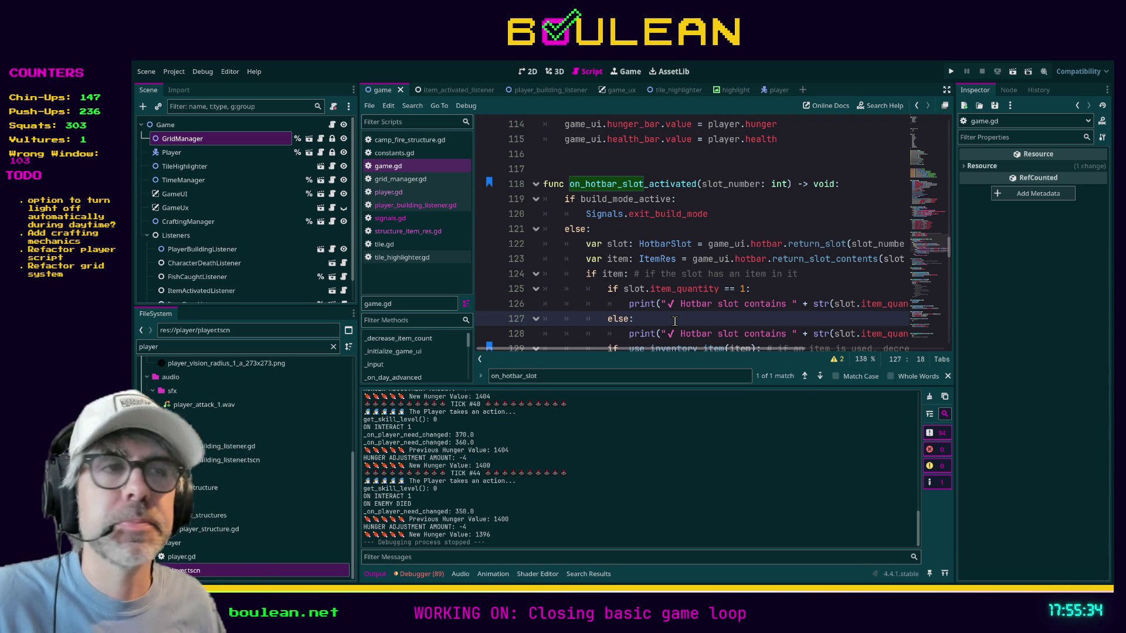
key("ctrl+s")
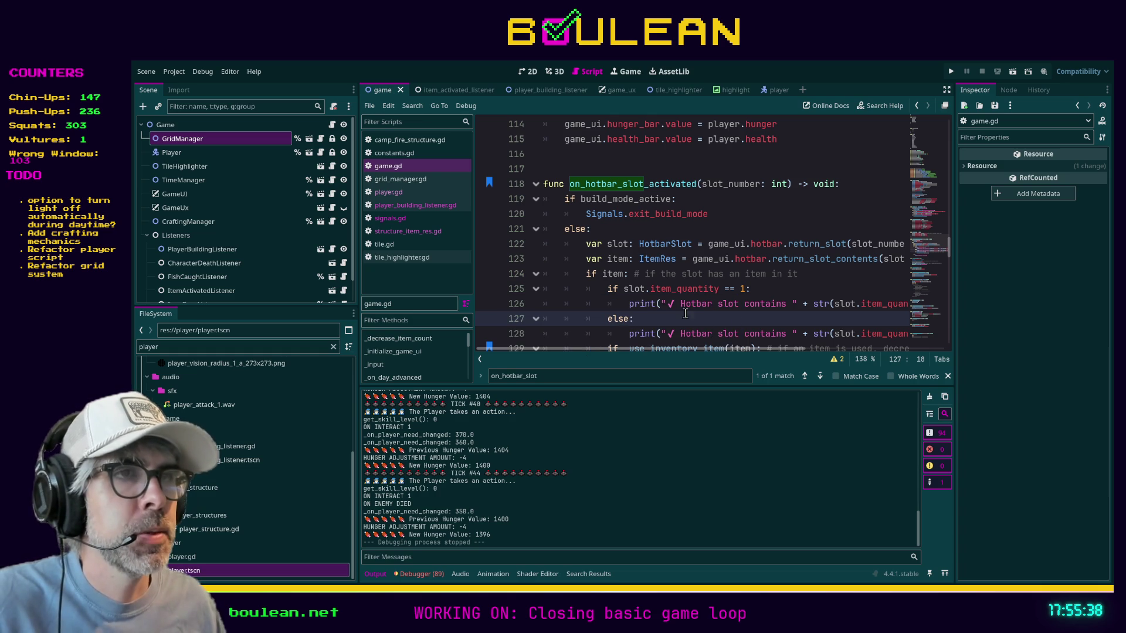
left_click(394, 218)
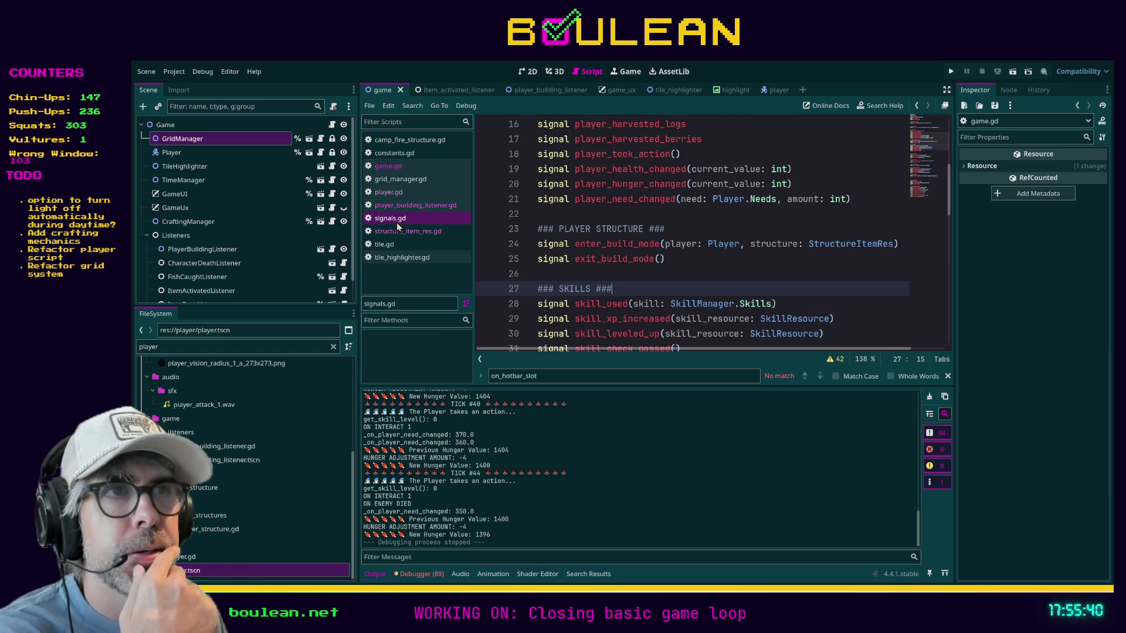
- Open player.gd and place the caret after the ## HOTBAR ACTIONS ## comment near line 216
scroll(641, 258, "down", 4)
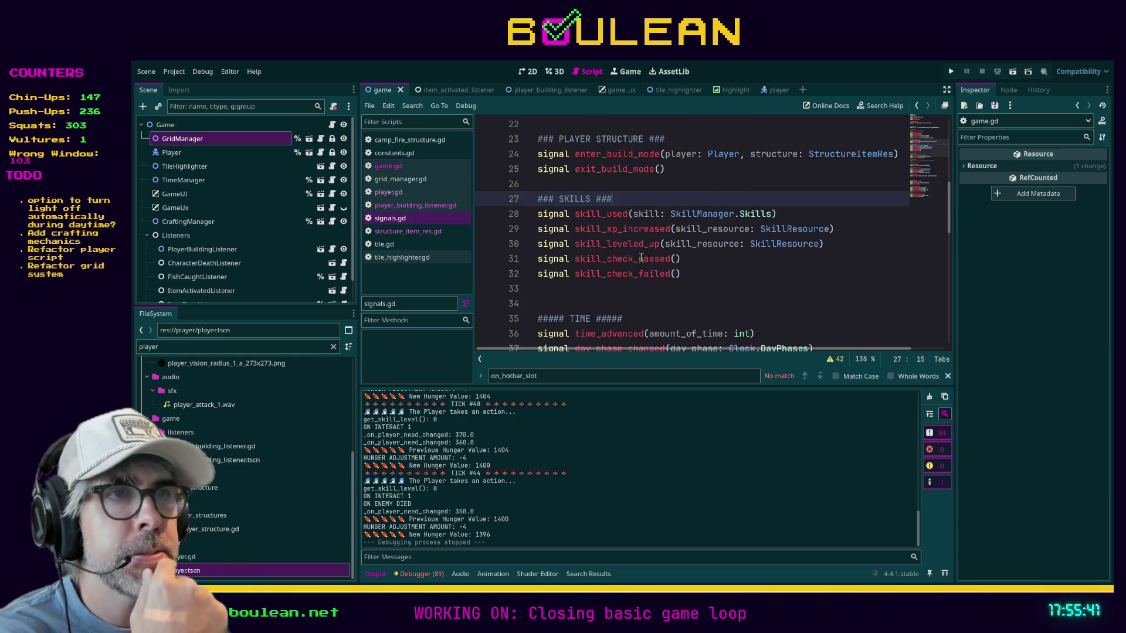
left_click(416, 205)
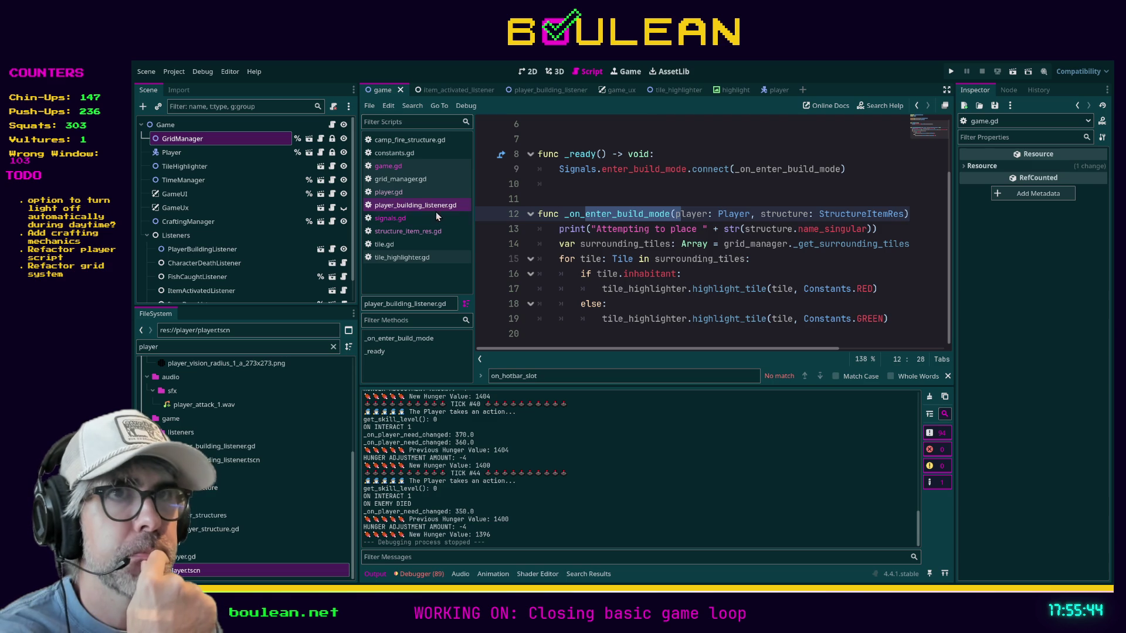
left_click(412, 192)
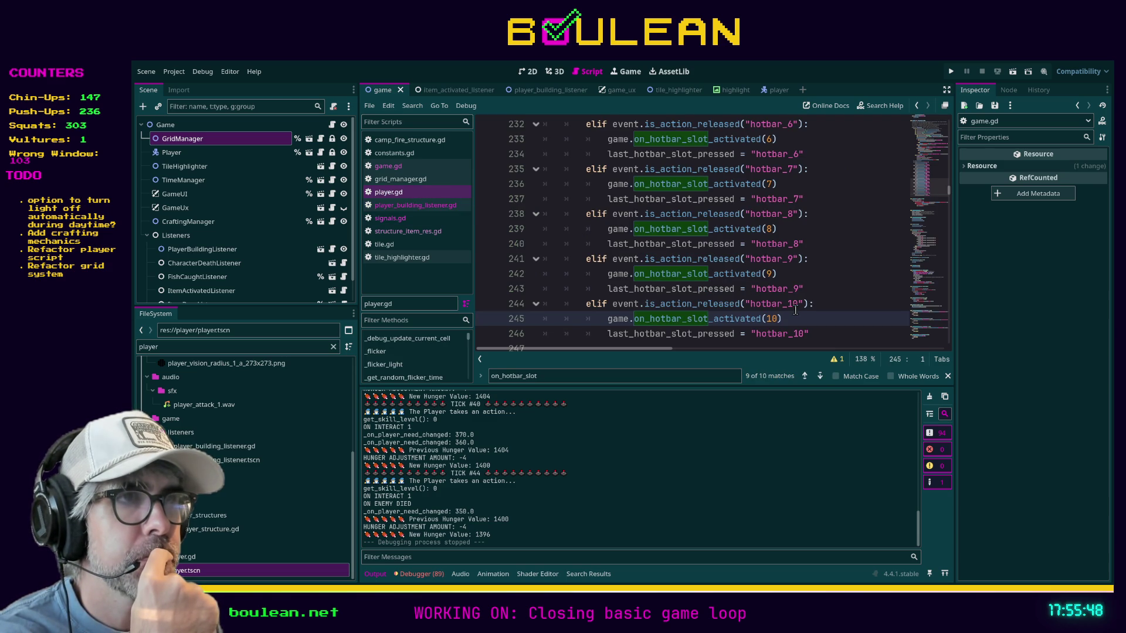
scroll(795, 310, "up", 6)
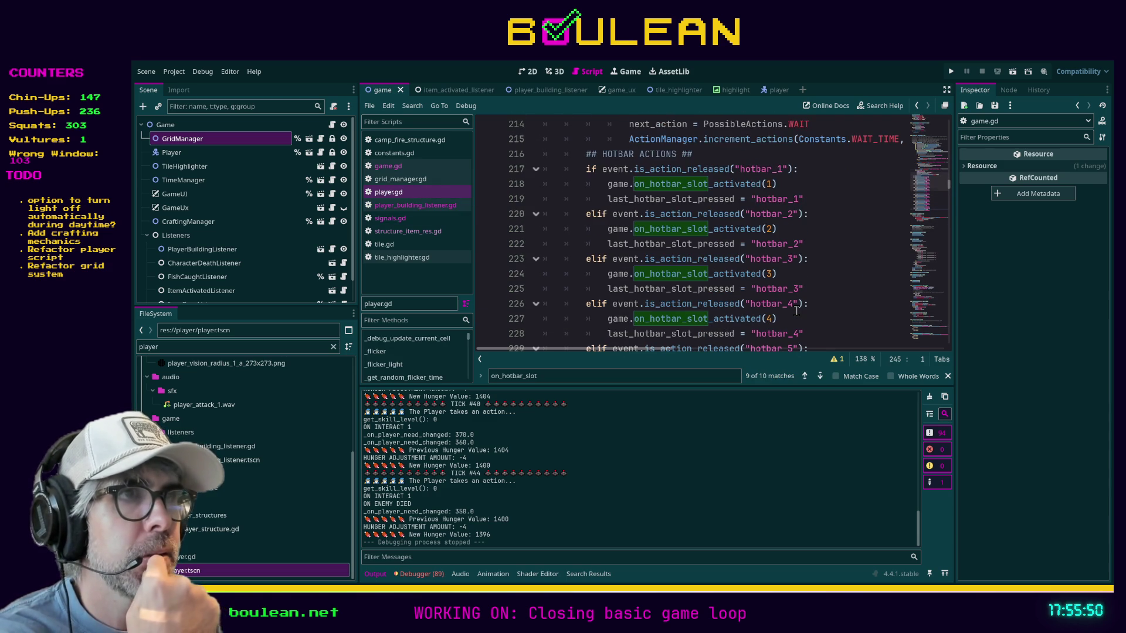
scroll(797, 311, "up", 1)
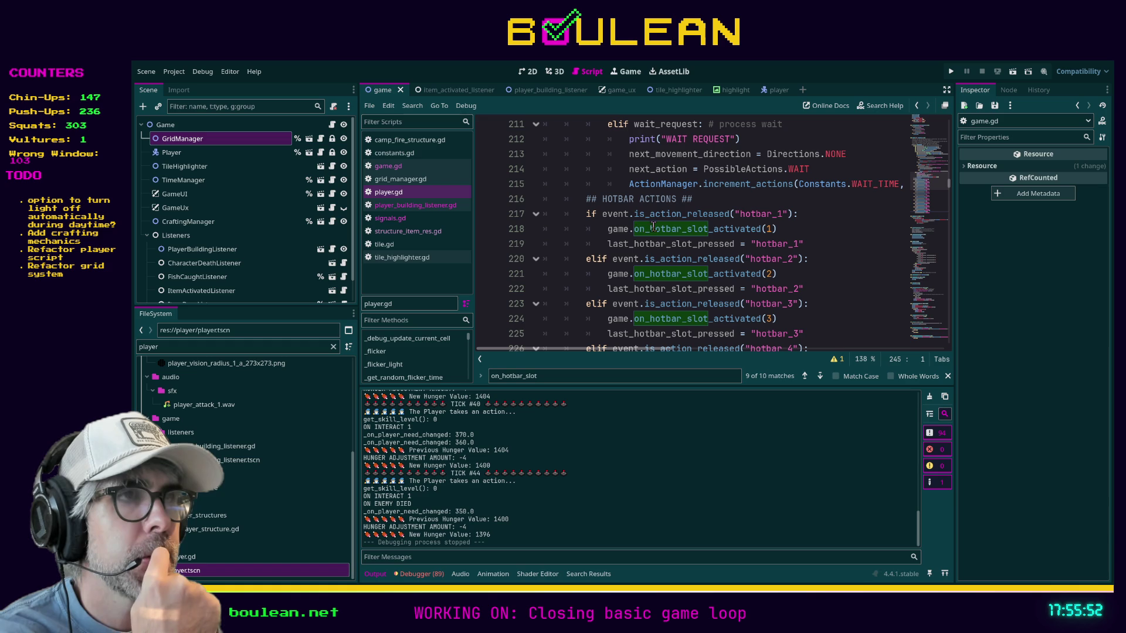
scroll(655, 226, "up", 1)
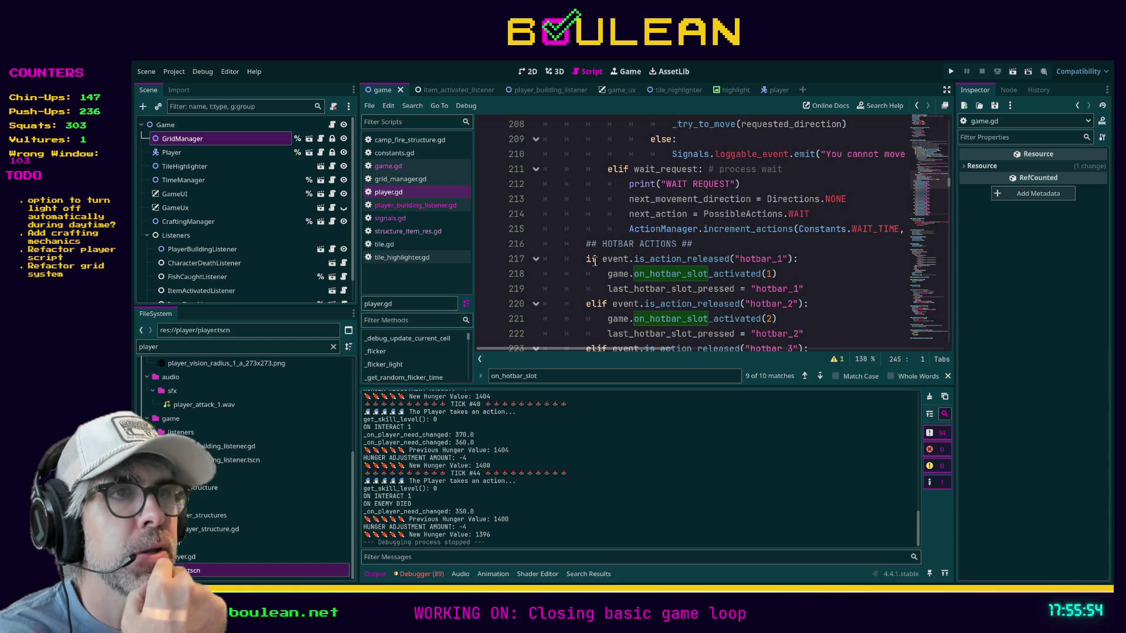
mouse_move(571, 245)
left_mouse_down()
mouse_move(772, 296)
mouse_move(829, 243)
left_mouse_up()
scroll(762, 290, "down", 2)
scroll(775, 293, "down", 8)
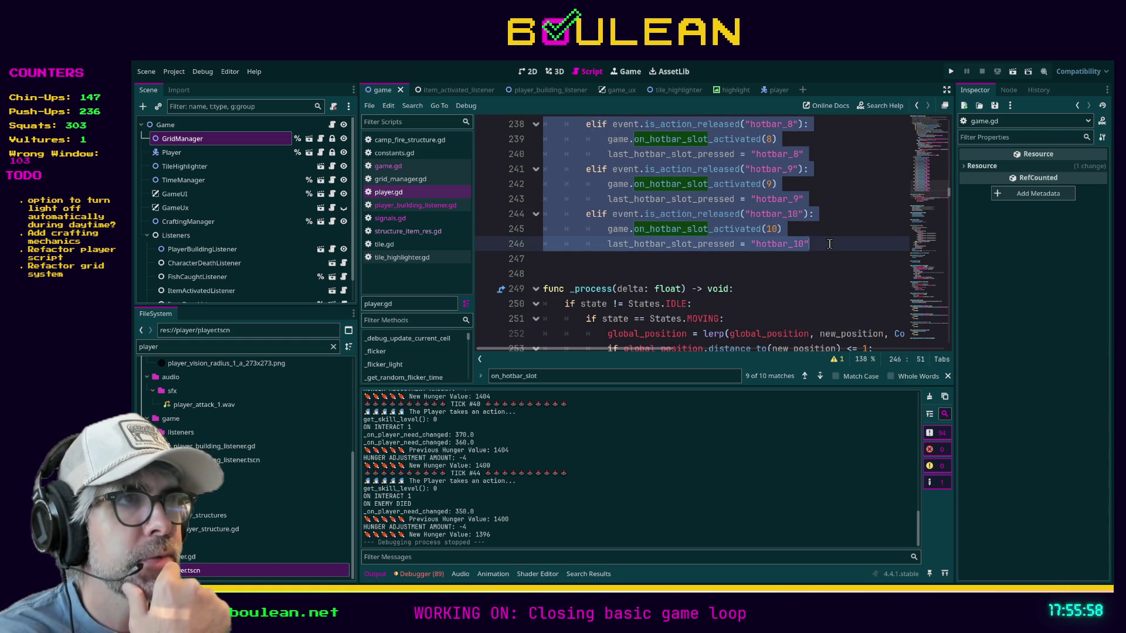
scroll(801, 271, "up", 8)
scroll(798, 276, "up", 2)
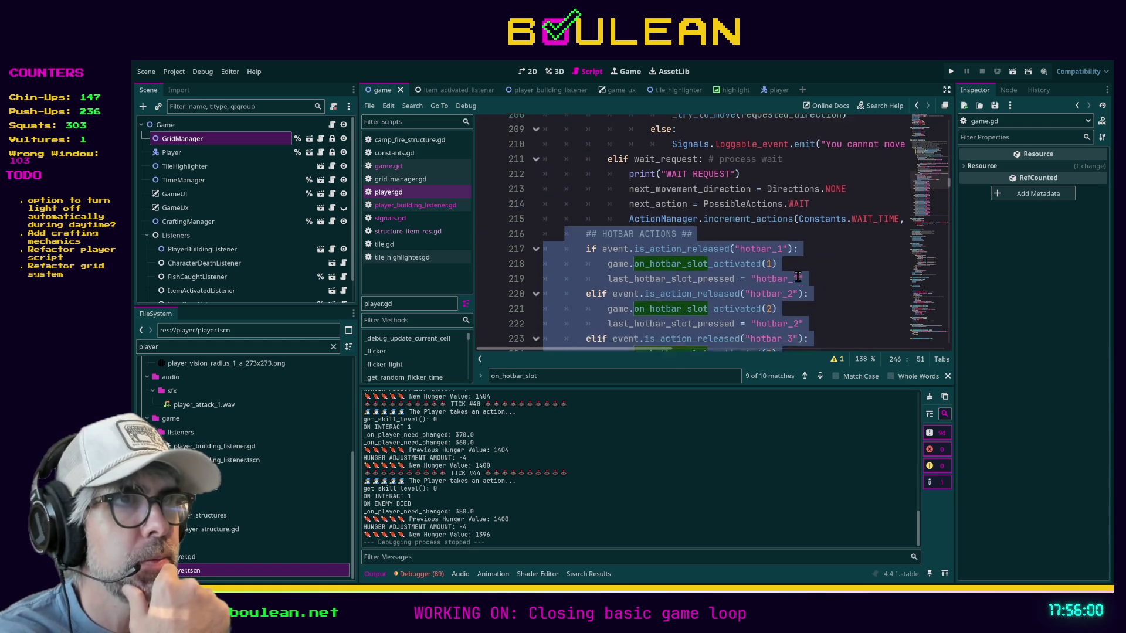
left_click(723, 248)
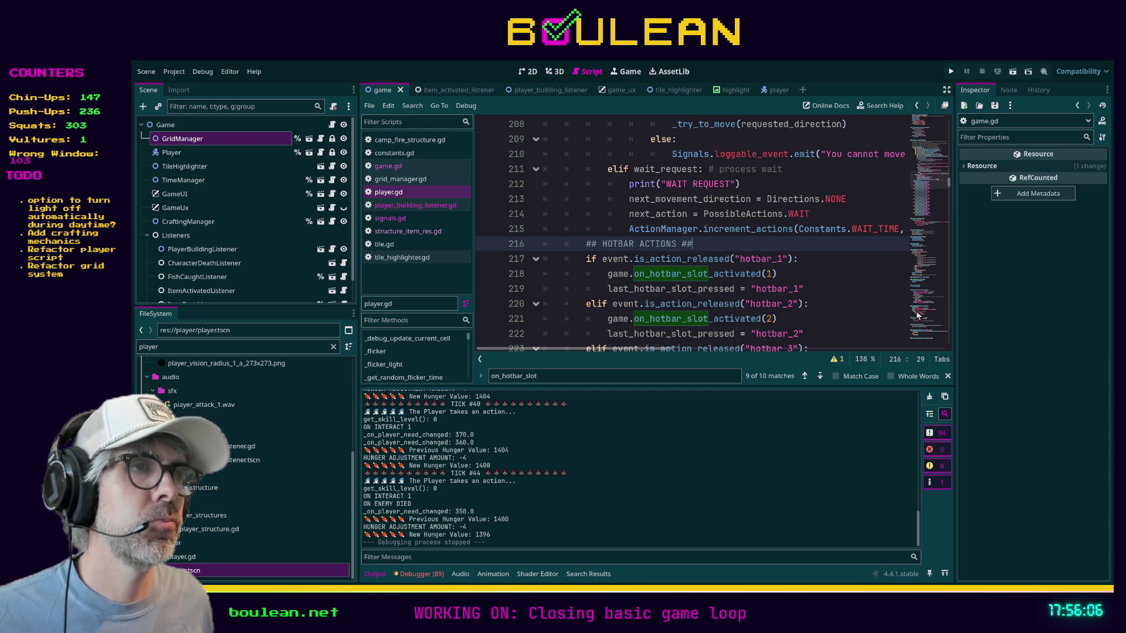
- Start an unfinished 'match' line under the HOTBAR ACTIONS comment in player.gd
key("Return")
type("match")
key("Down")
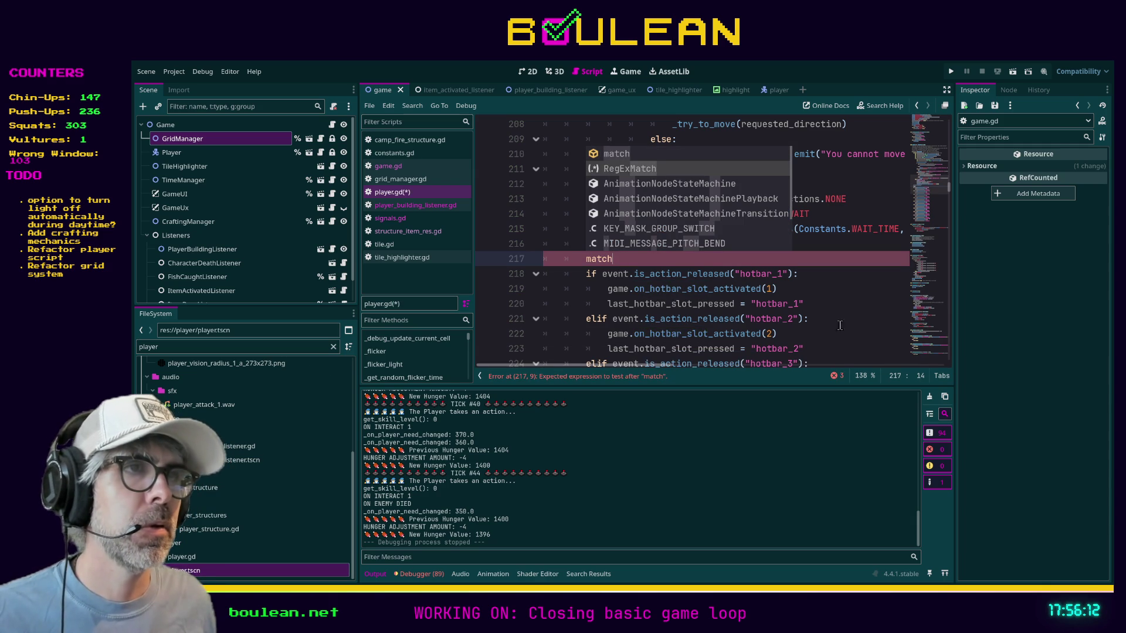
left_click(601, 276)
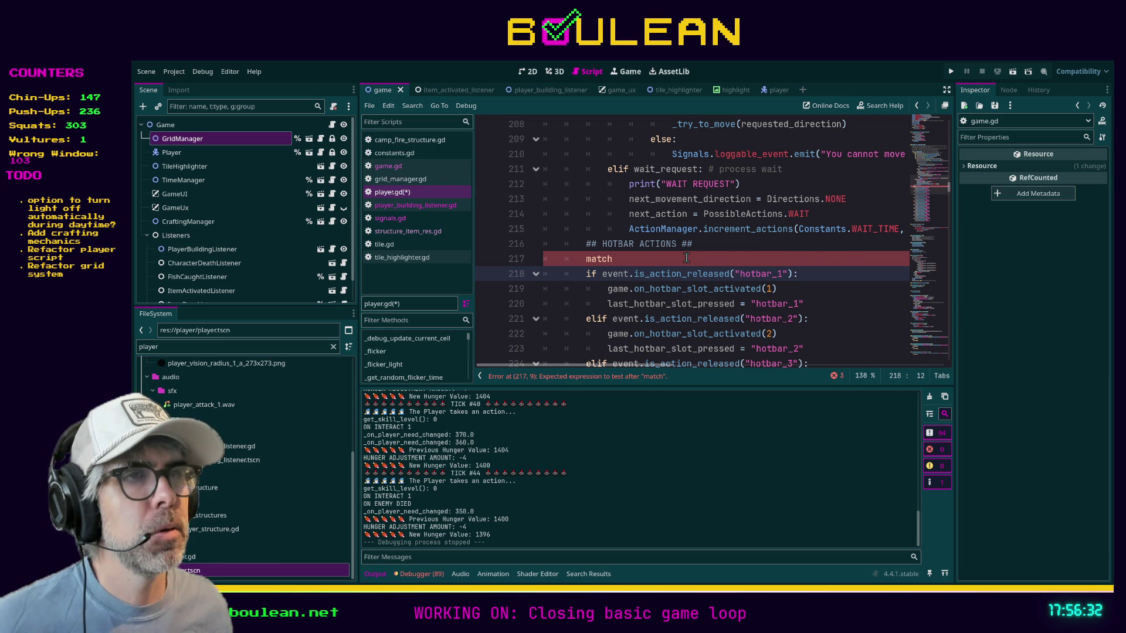
left_click(686, 258)
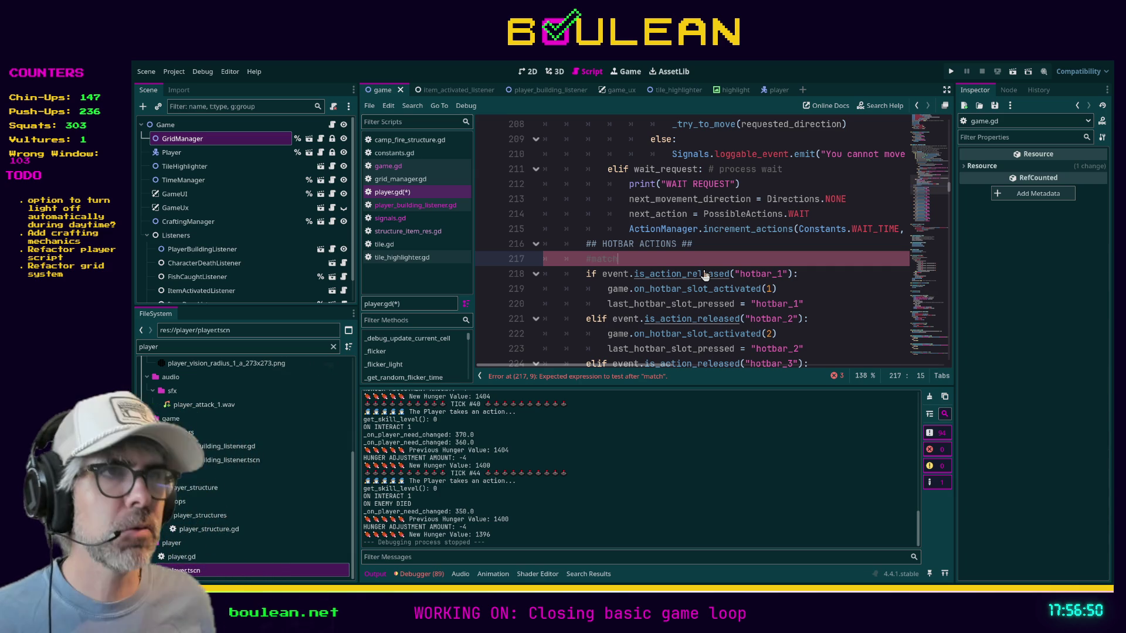
- Comment out the match line, jump to bookmarked line 259, and search for on_hotbar_slot
key("ctrl+k")
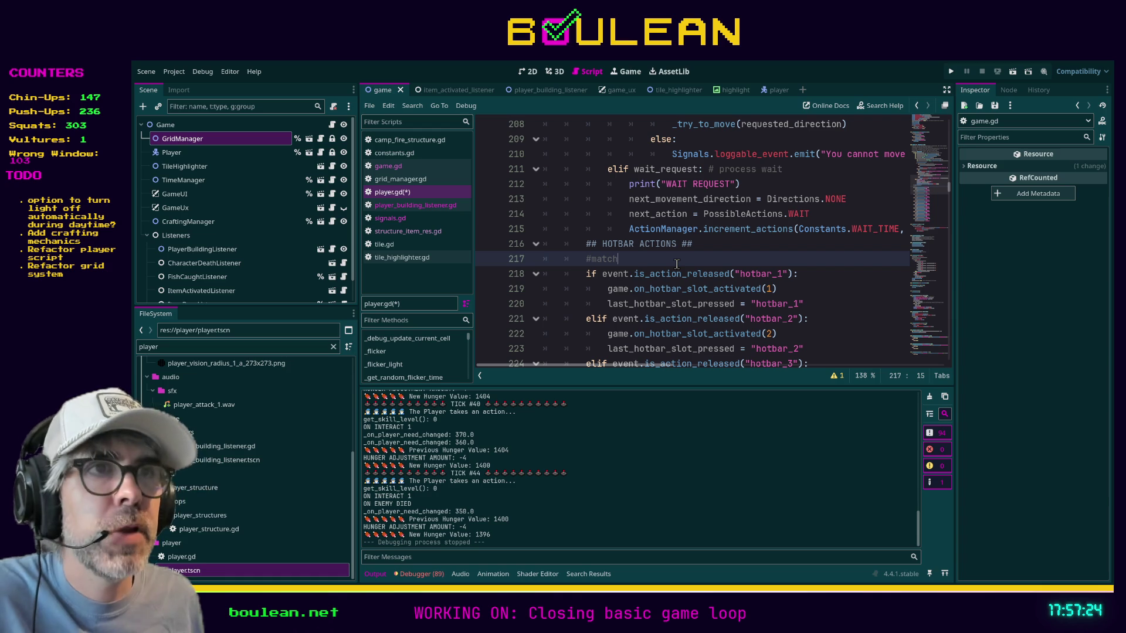
key("ctrl+b")
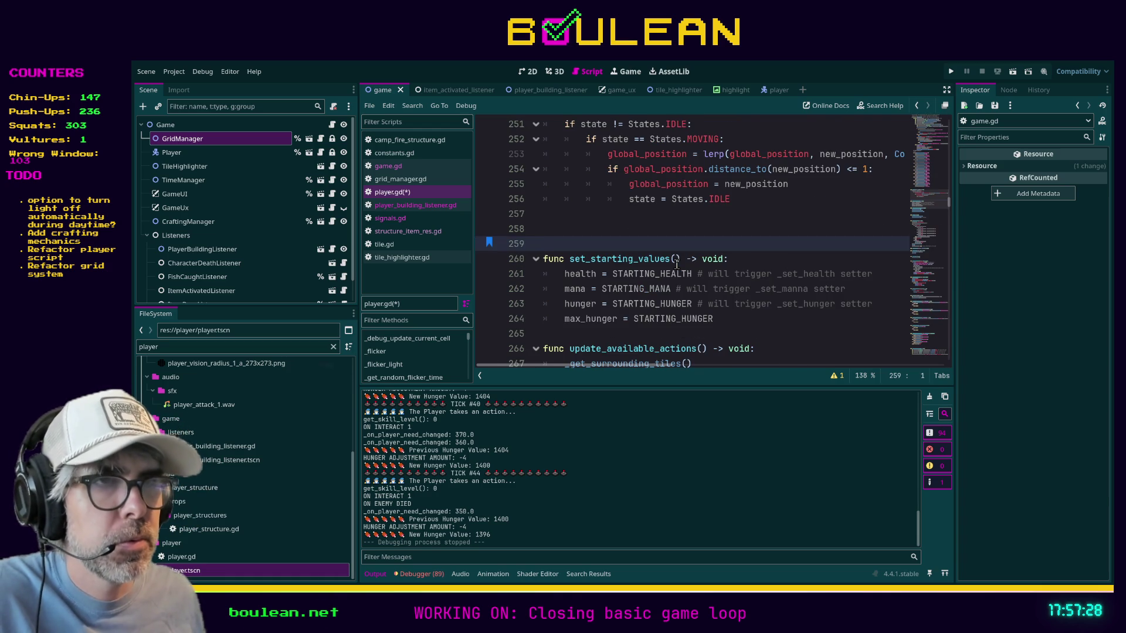
key("ctrl+f")
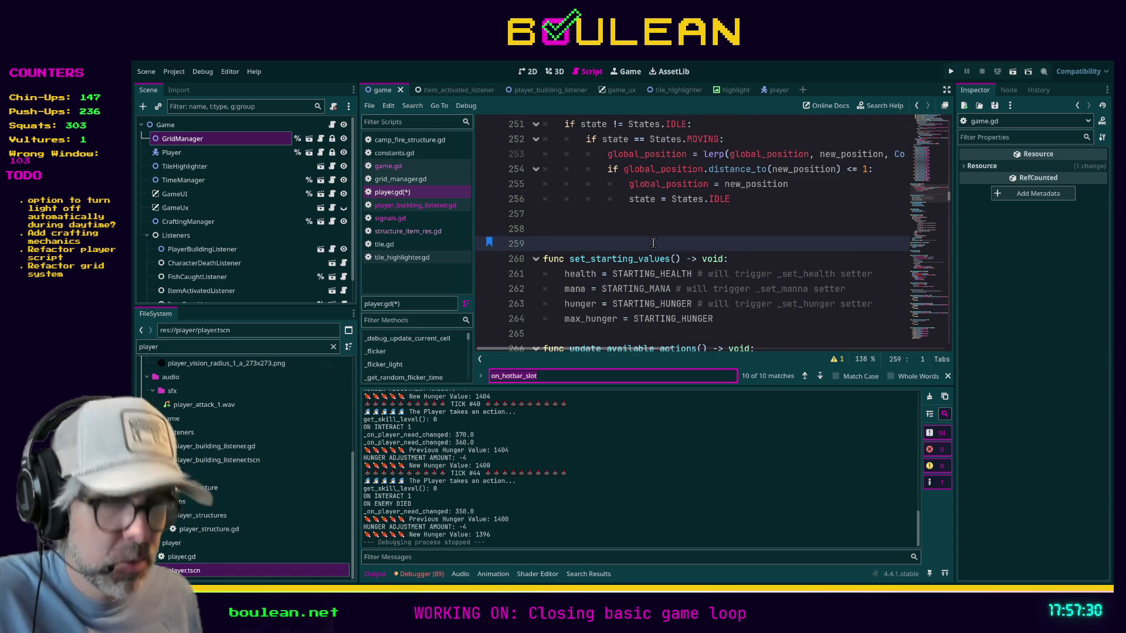
- Search for is_action_release, review project-wide 'match' uses in game_ui.gd, then return to player.gd
type("is_action_release")
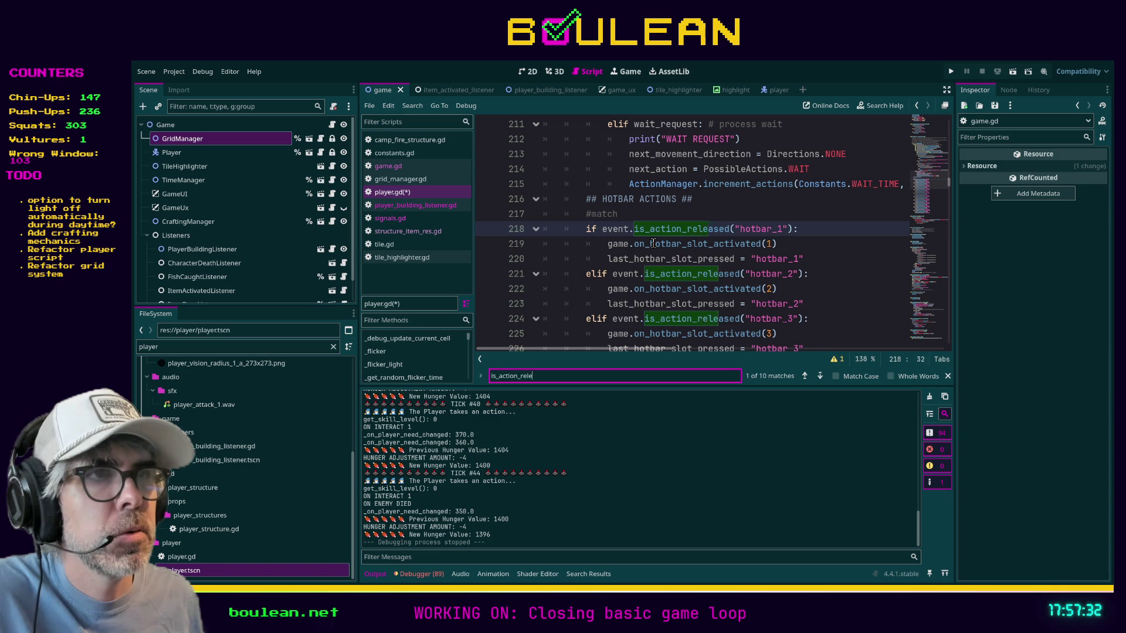
left_click(568, 227)
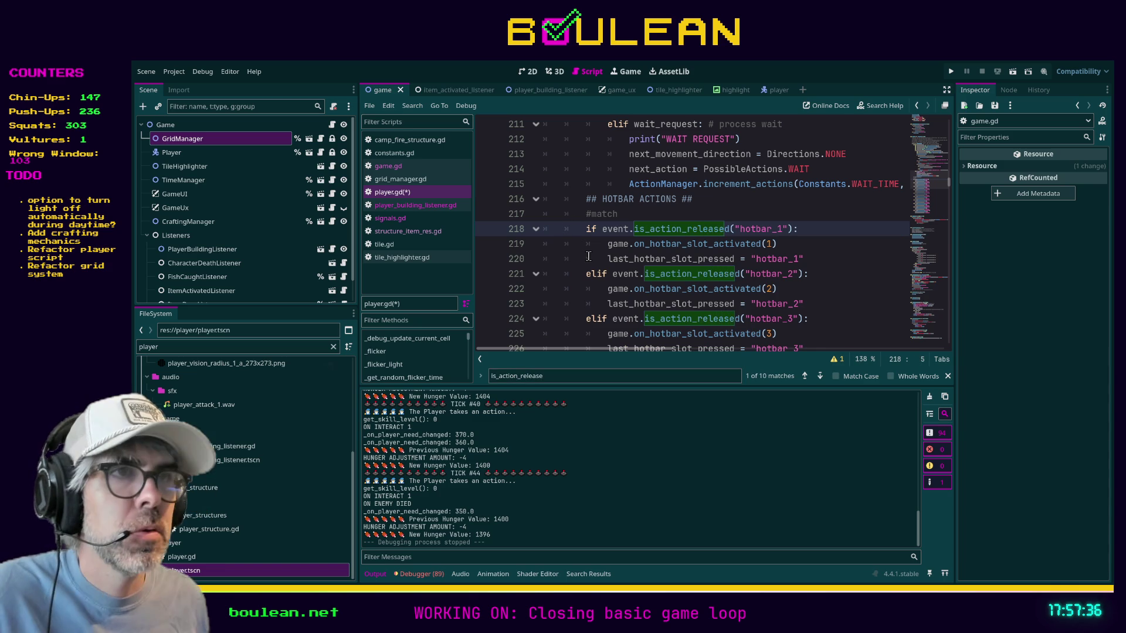
key("alt+f")
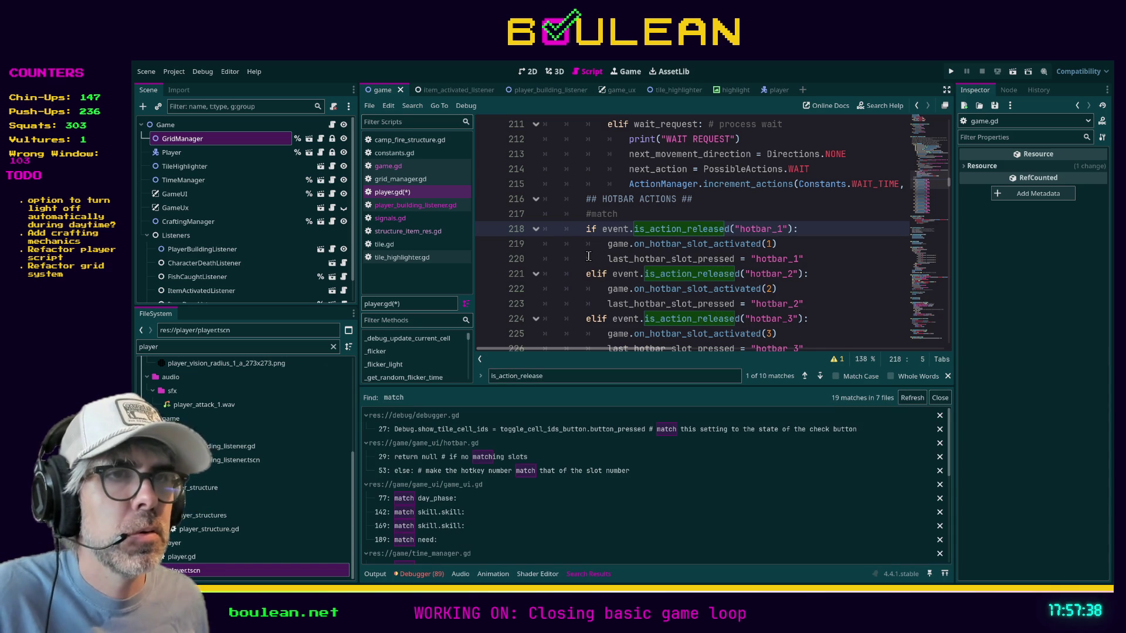
left_click(433, 499)
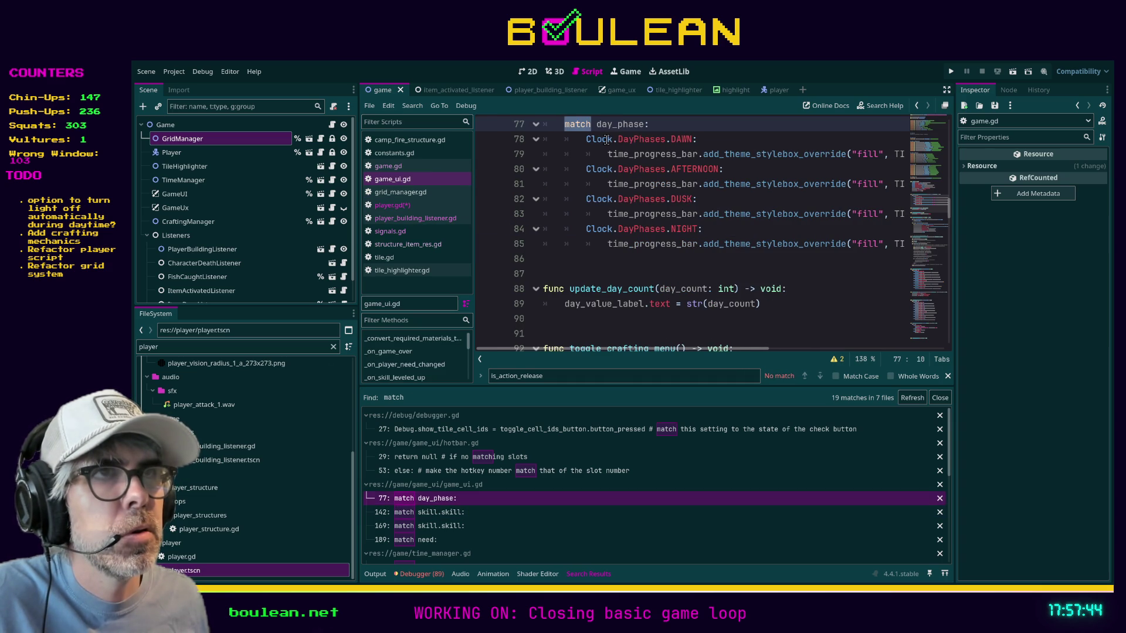
left_click(392, 204)
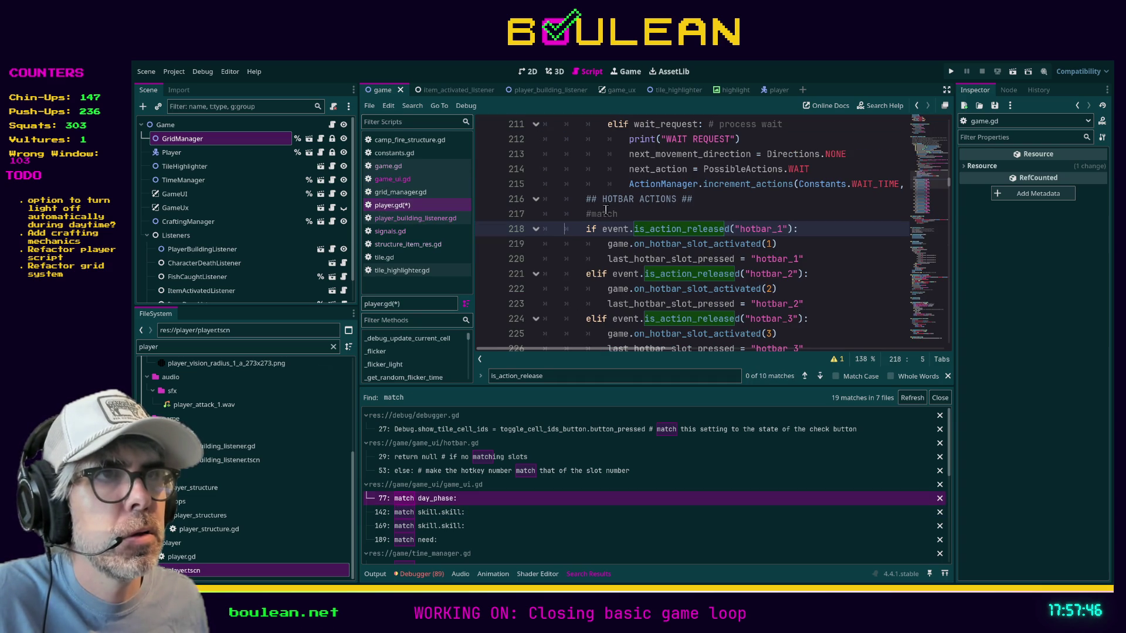
left_click(636, 213)
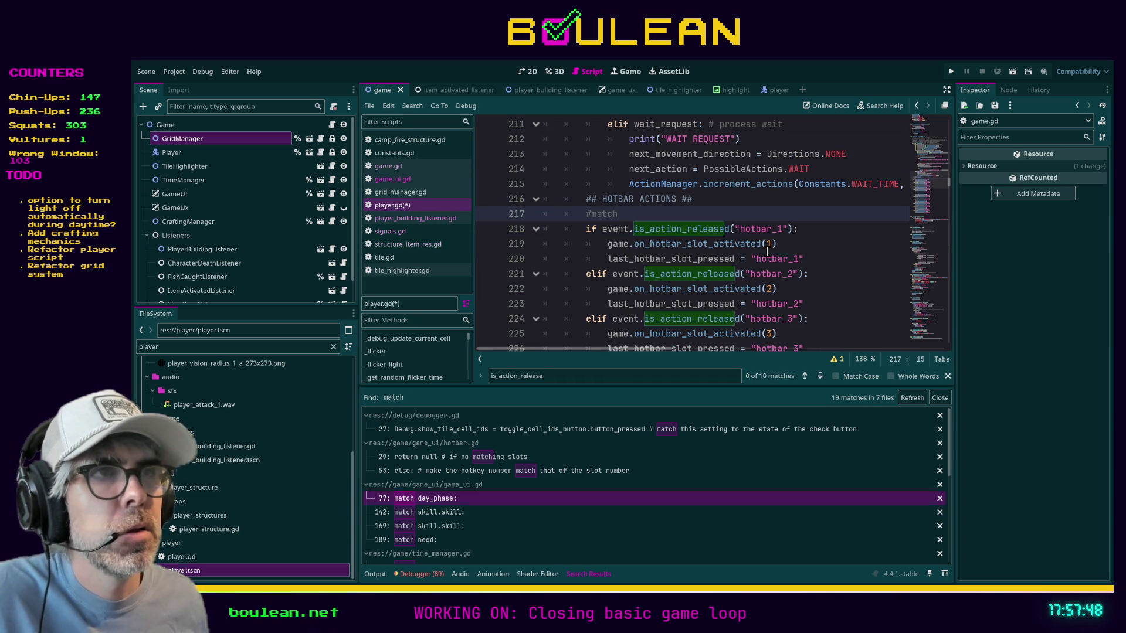
- Add the line match event.is_action_released("input") below #match
key("Return")
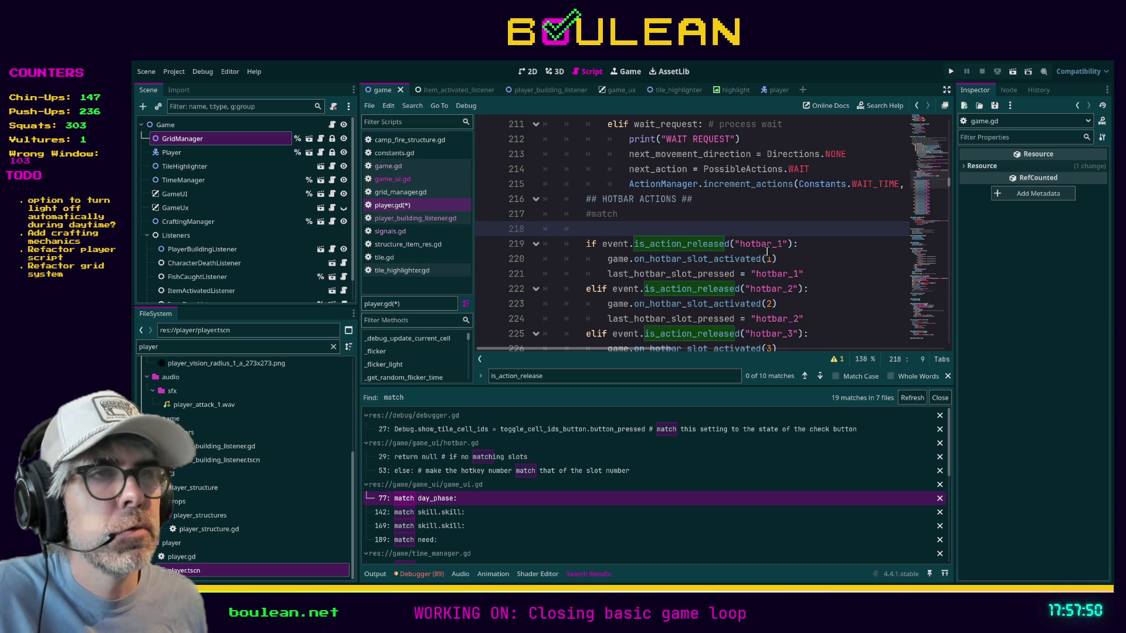
type("match eve")
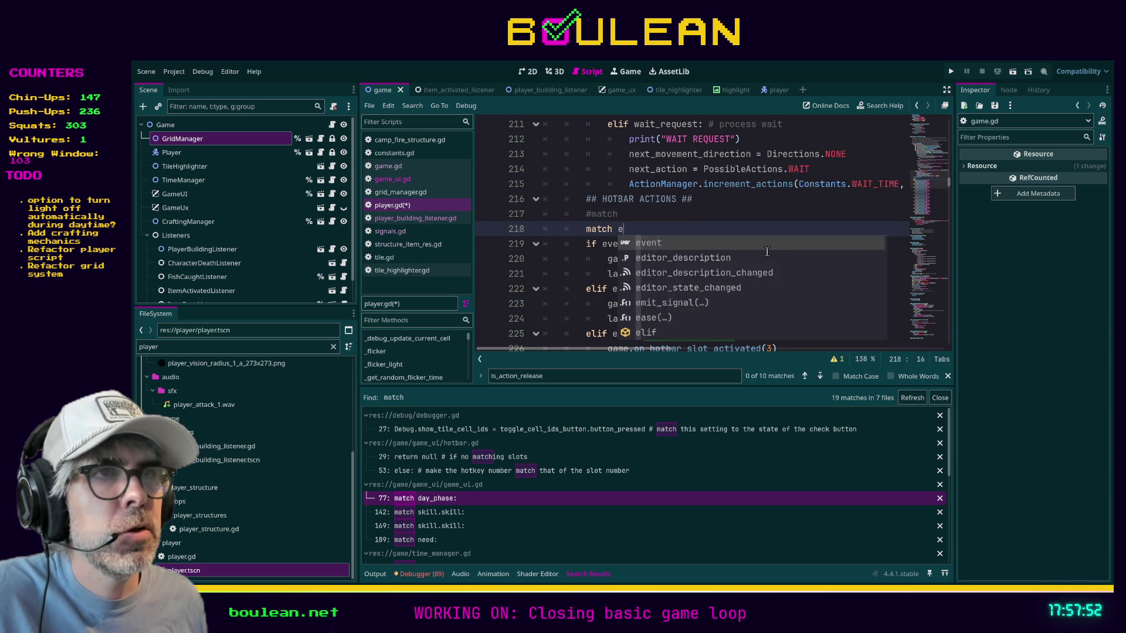
key("Return")
type(".is")
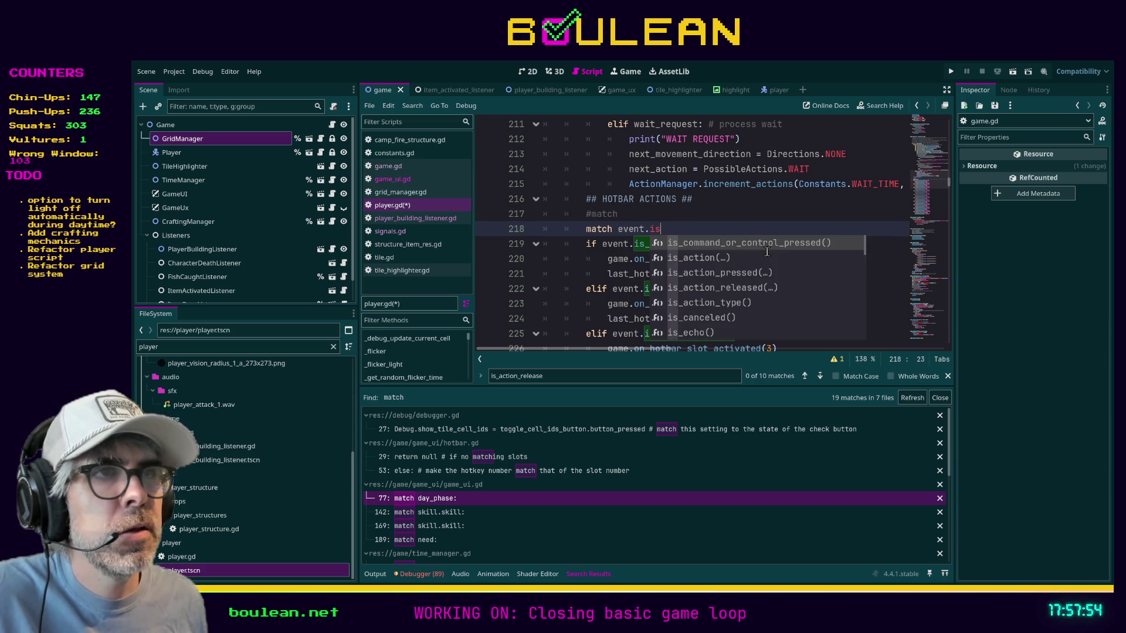
type("_act")
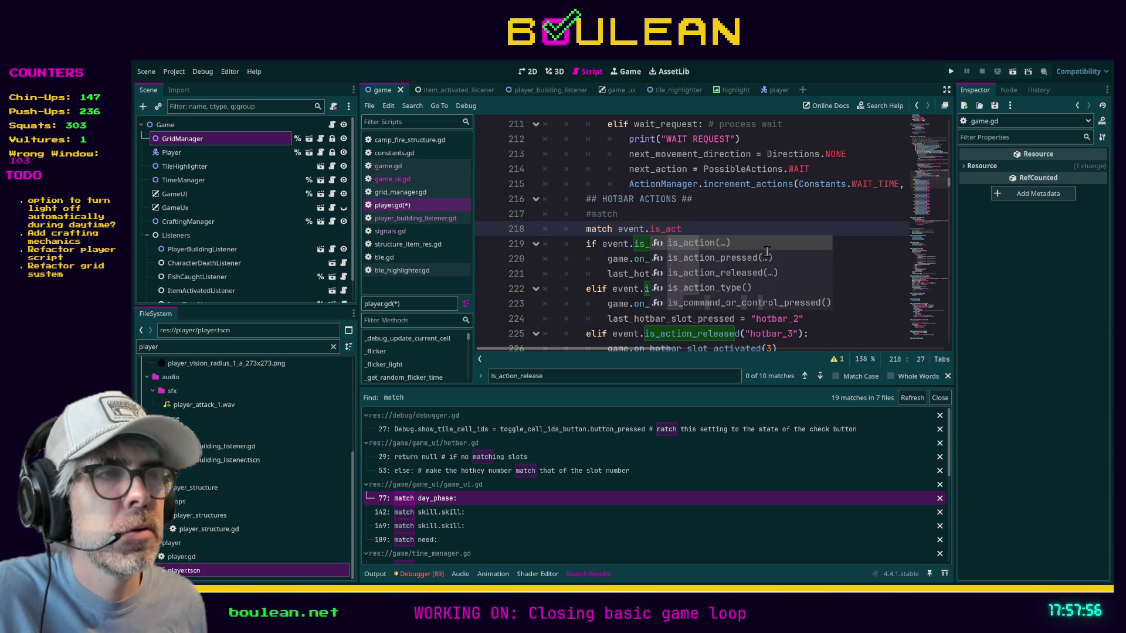
key("Down")
key("Down")
key("Return")
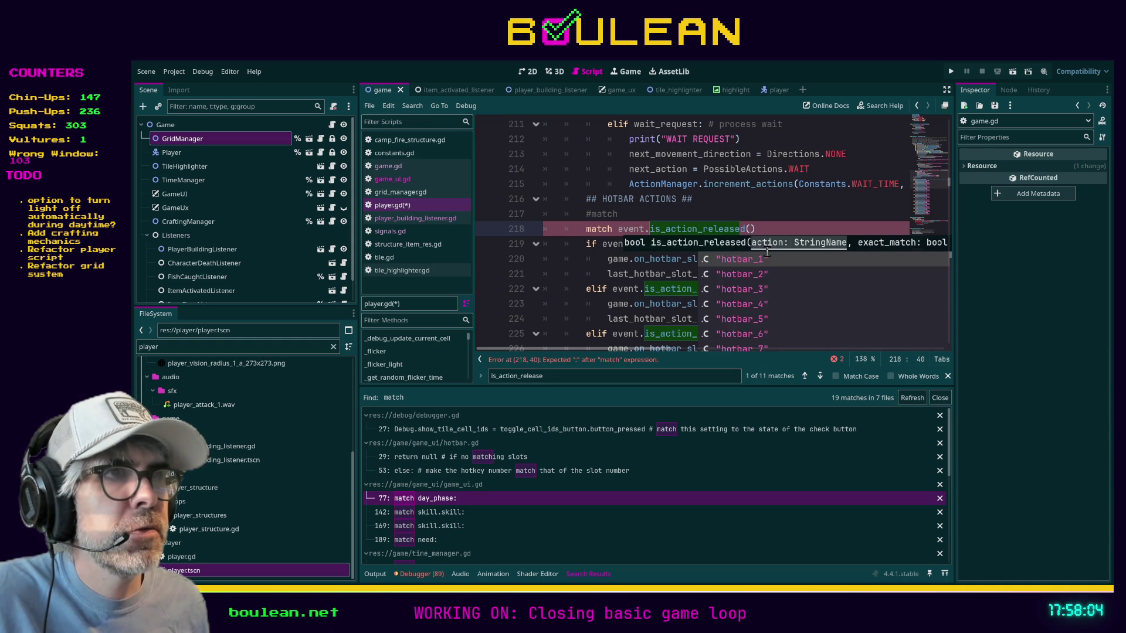
type("\"")
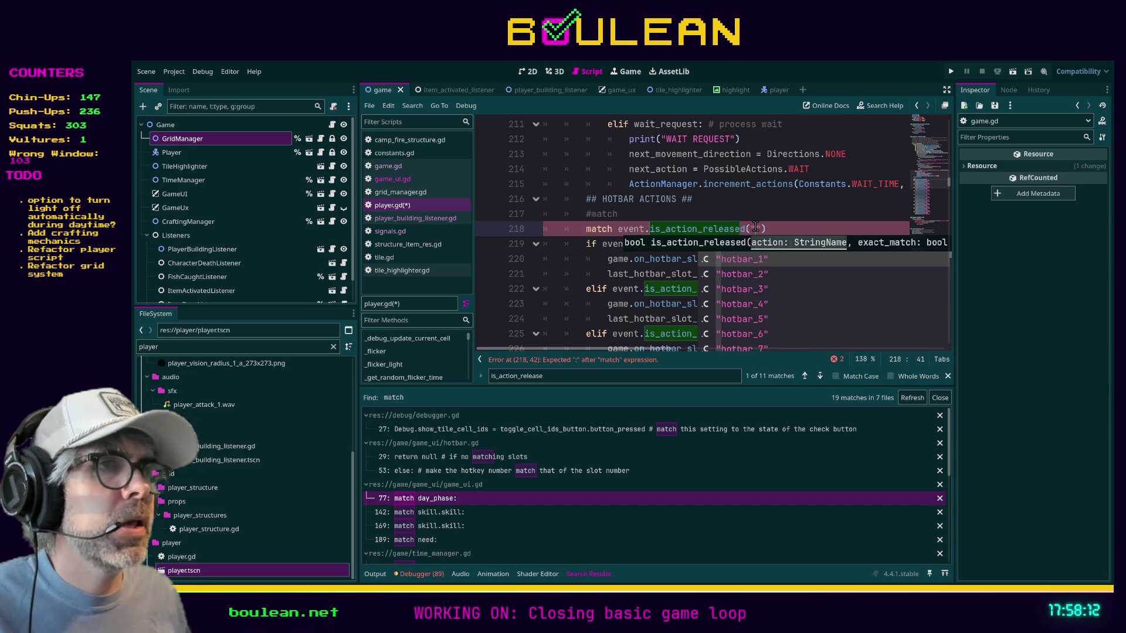
left_click(755, 228)
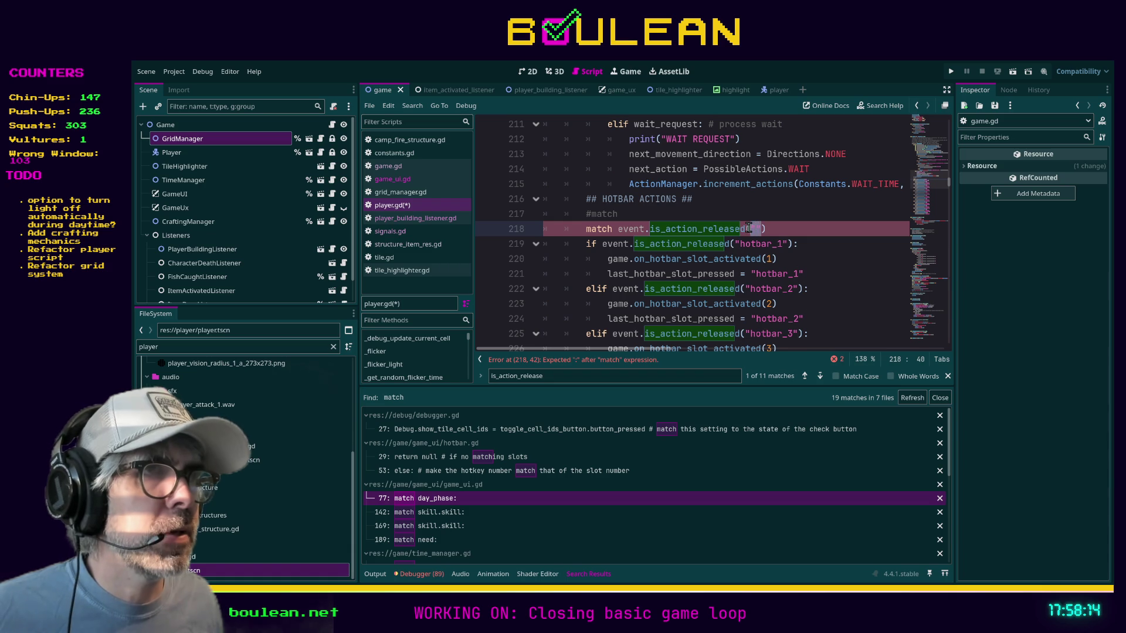
left_click(757, 228)
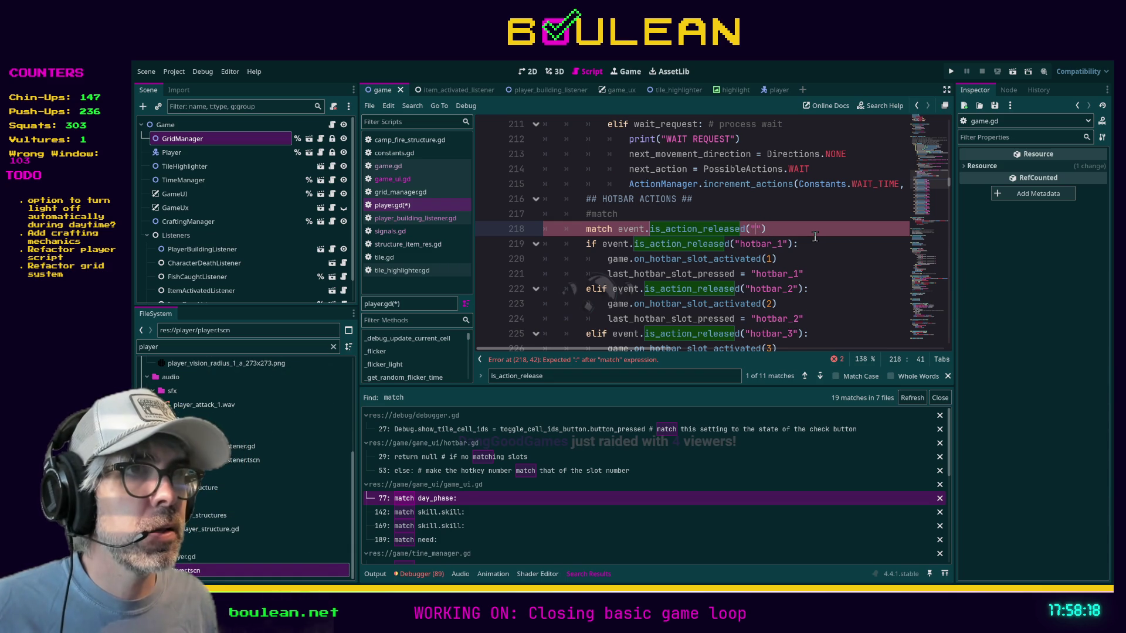
type("inp")
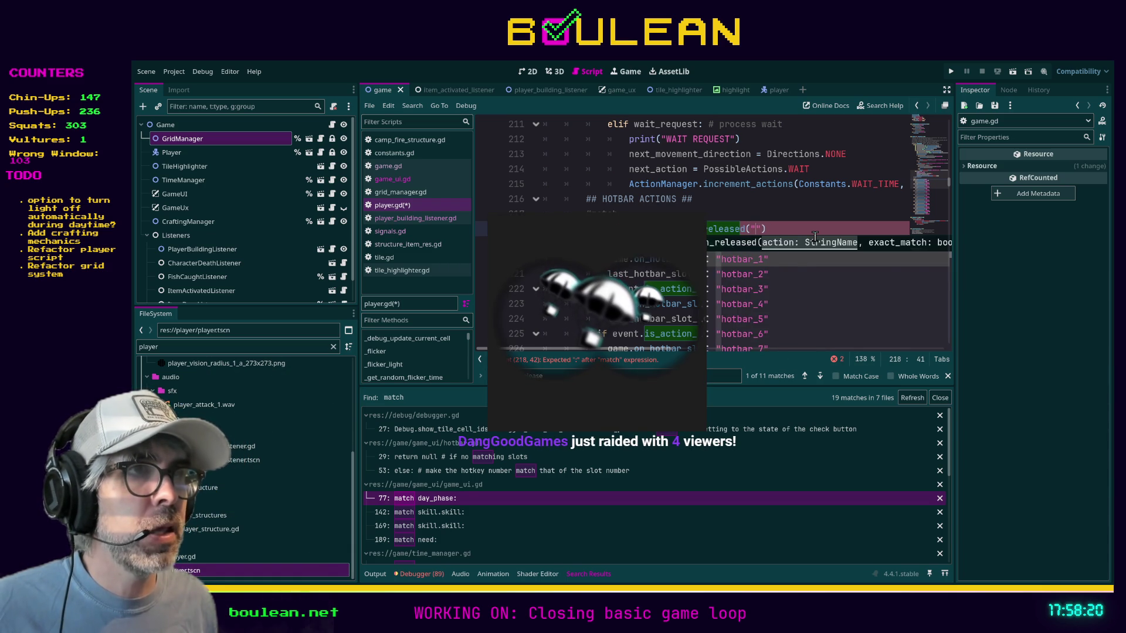
type("ut")
key("Right")
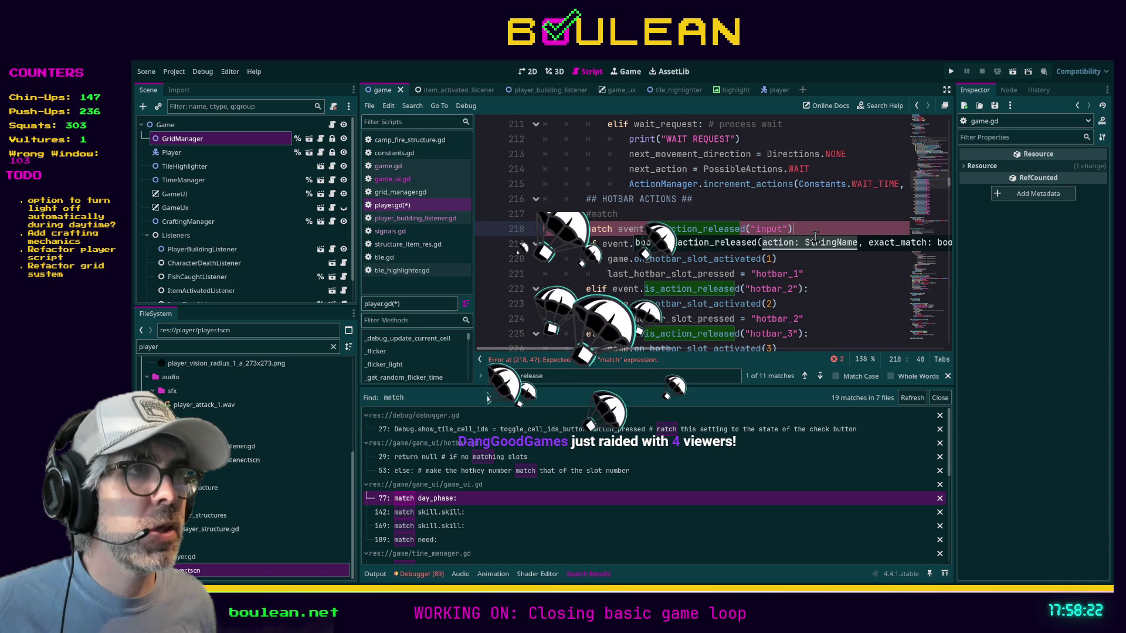
- Add "hotbar_1": and "hotbar_2": cases, each with a pass body
key("End")
key("Return")
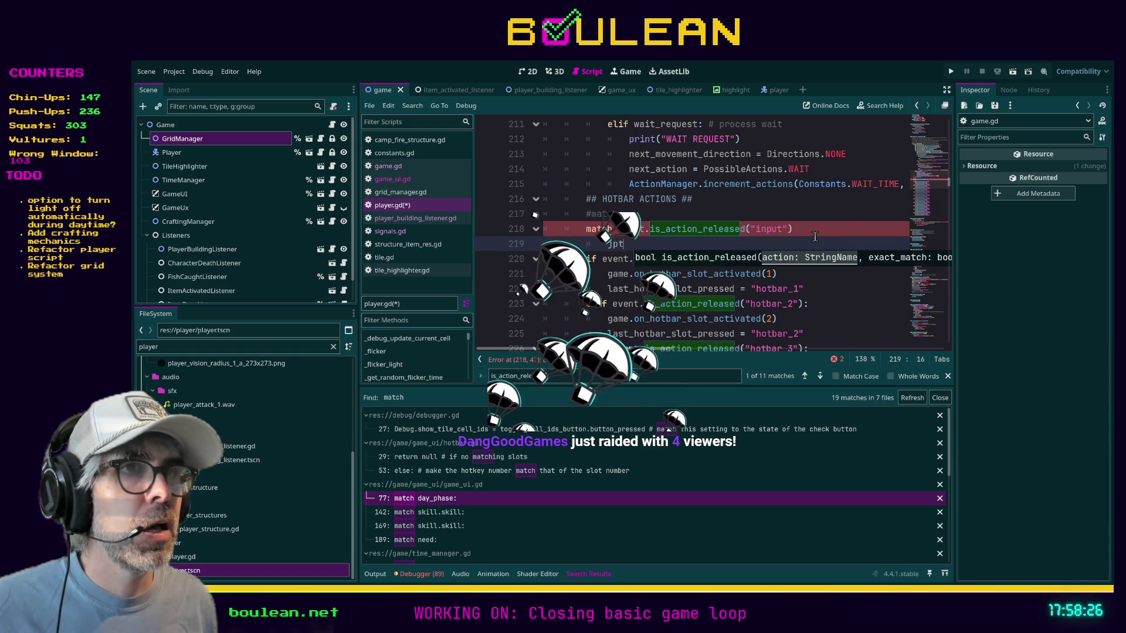
type("ju")
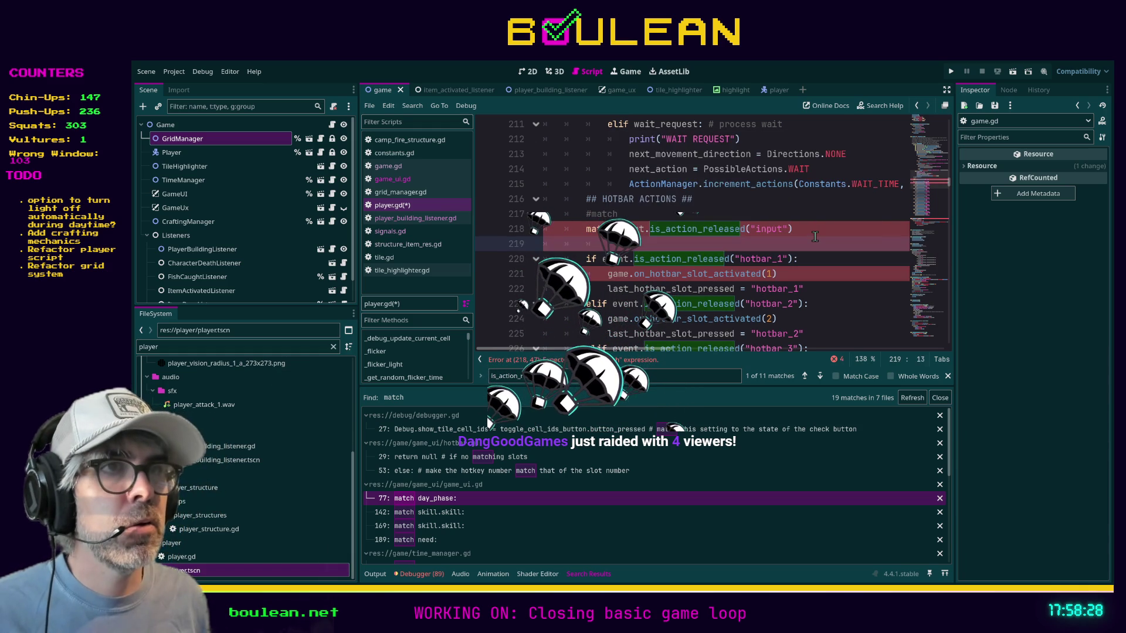
type("otbar+1")
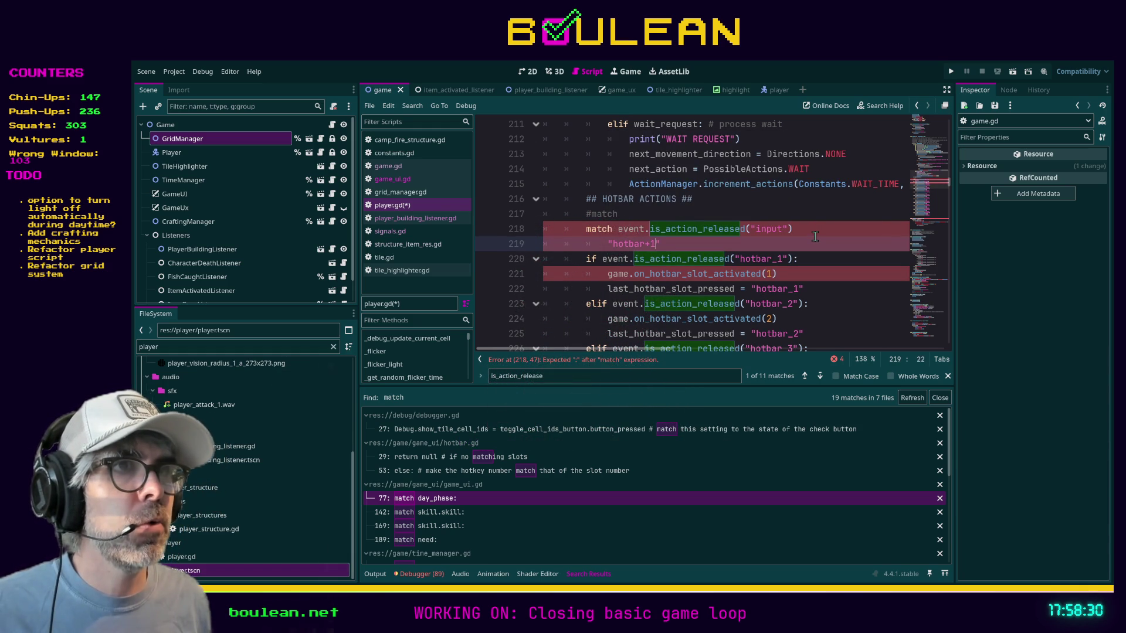
key("BackSpace")
key("BackSpace")
key("BackSpace")
type("1\":")
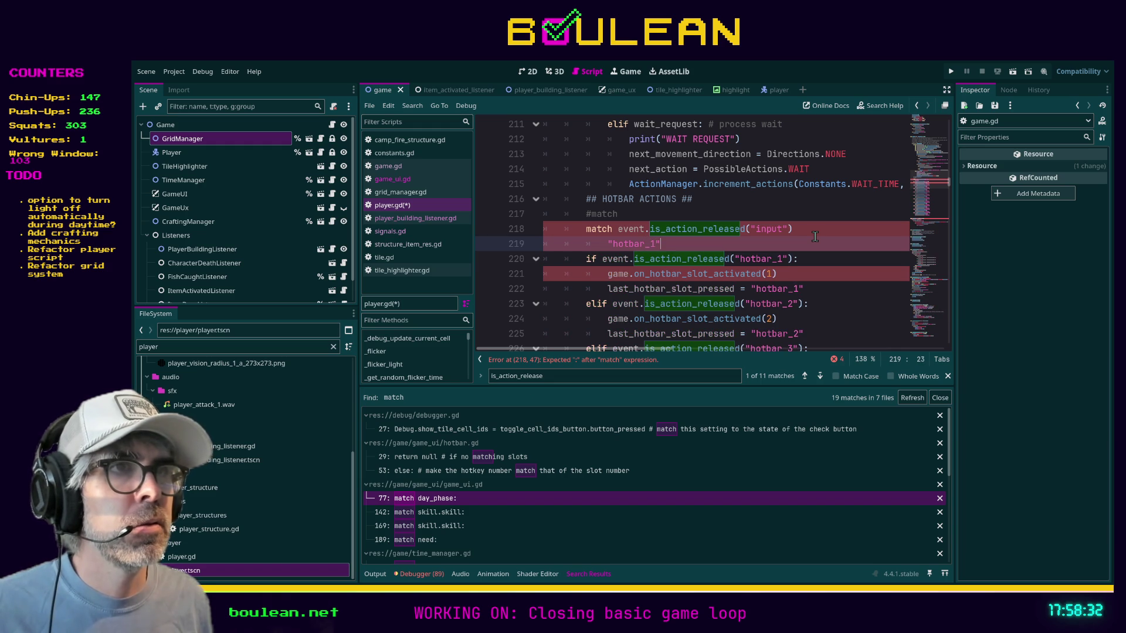
key("Return")
type("pass")
key("Return")
type("\"hotbar_2\":")
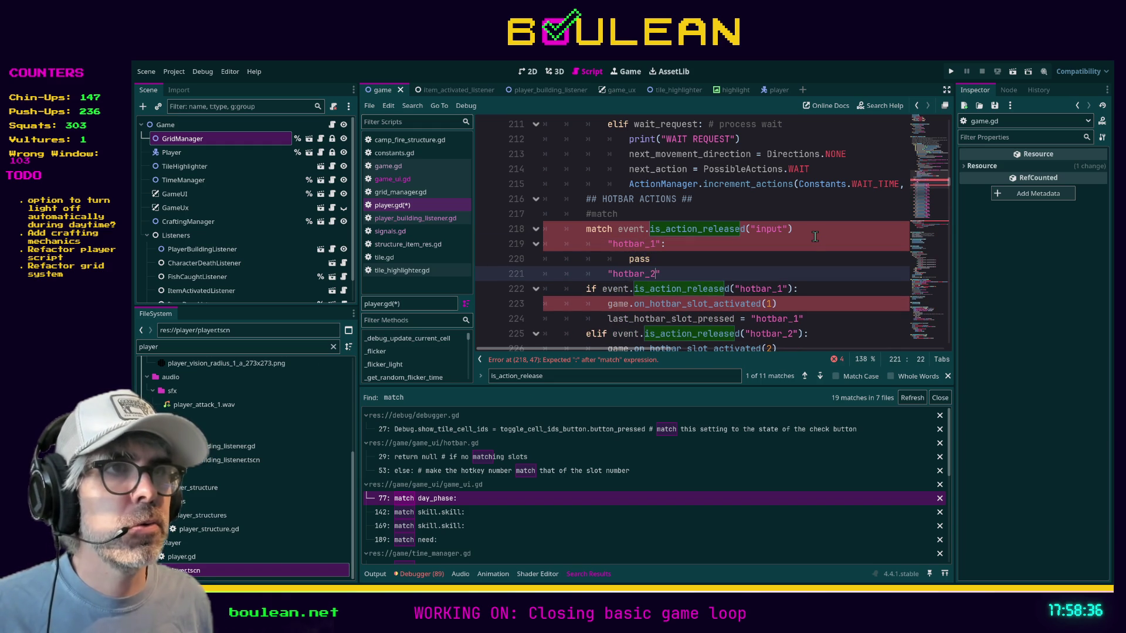
key("Return")
type("pass")
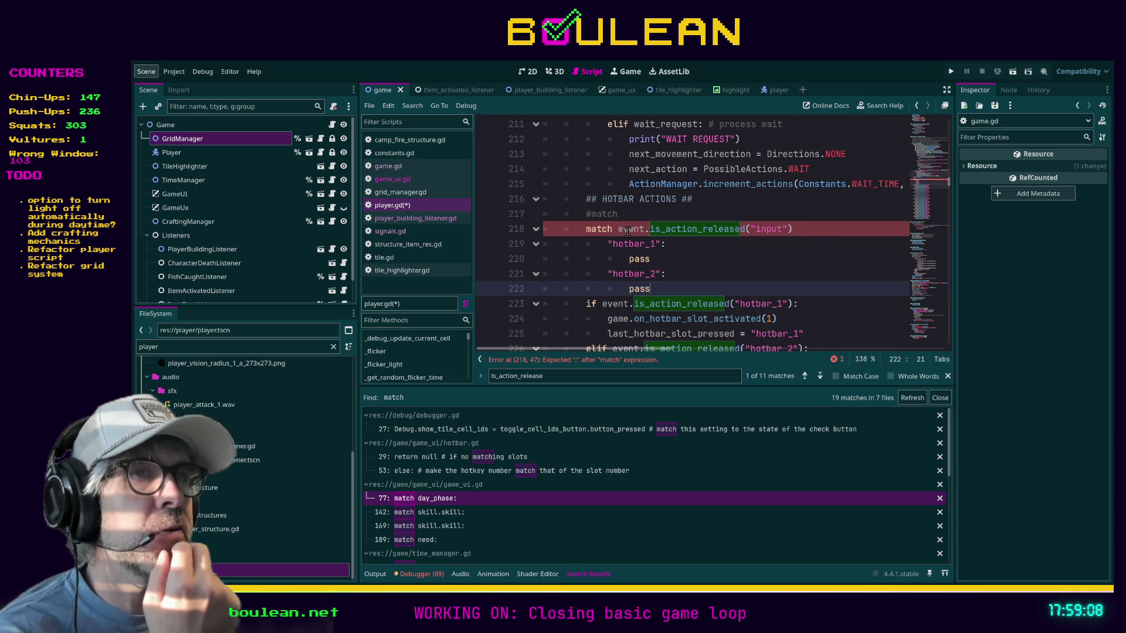
scroll(608, 262, "up", 2)
scroll(607, 261, "up", 8)
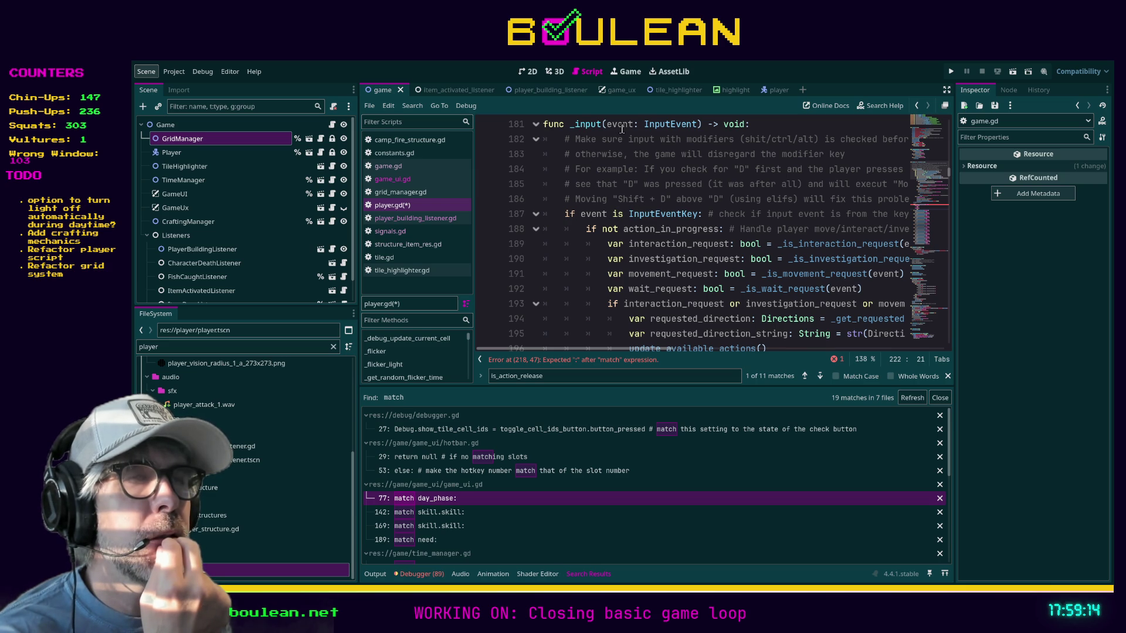
scroll(622, 128, "up", 2)
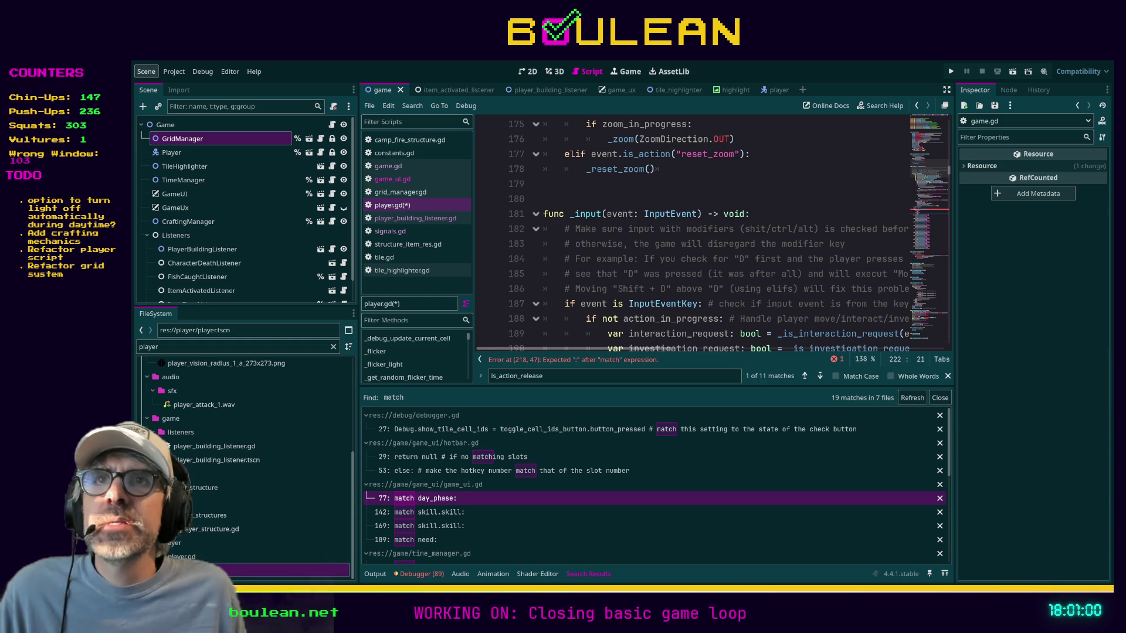
scroll(692, 234, "down", 5)
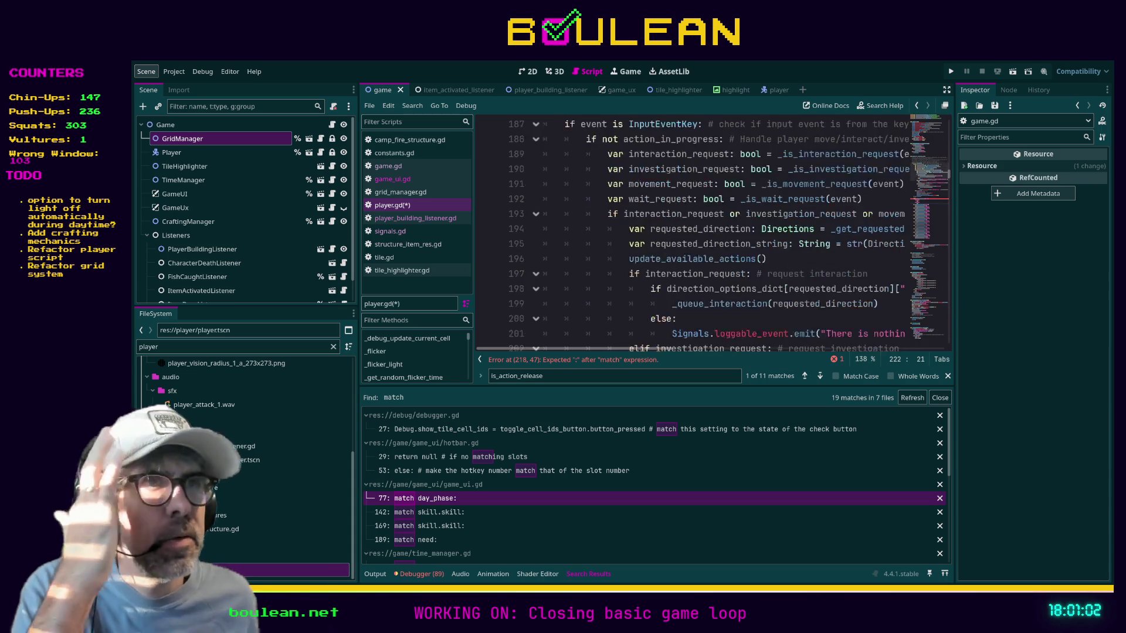
scroll(692, 234, "down", 4)
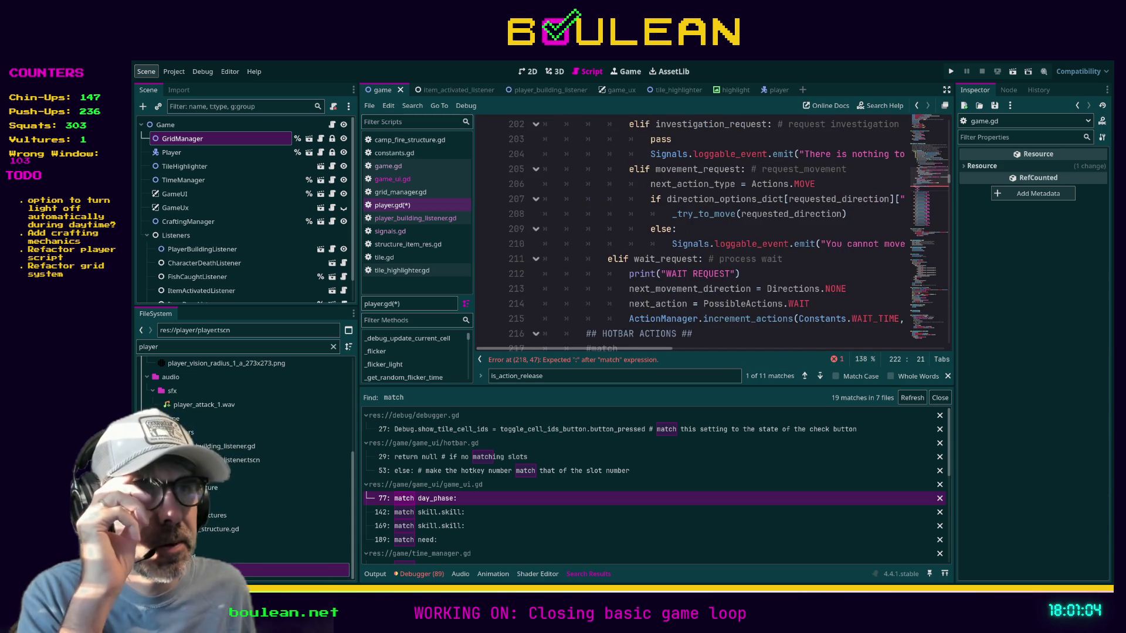
- Cut line 218 down to 'match event:' by deleting the is_action_released("input") call
scroll(692, 235, "down", 2)
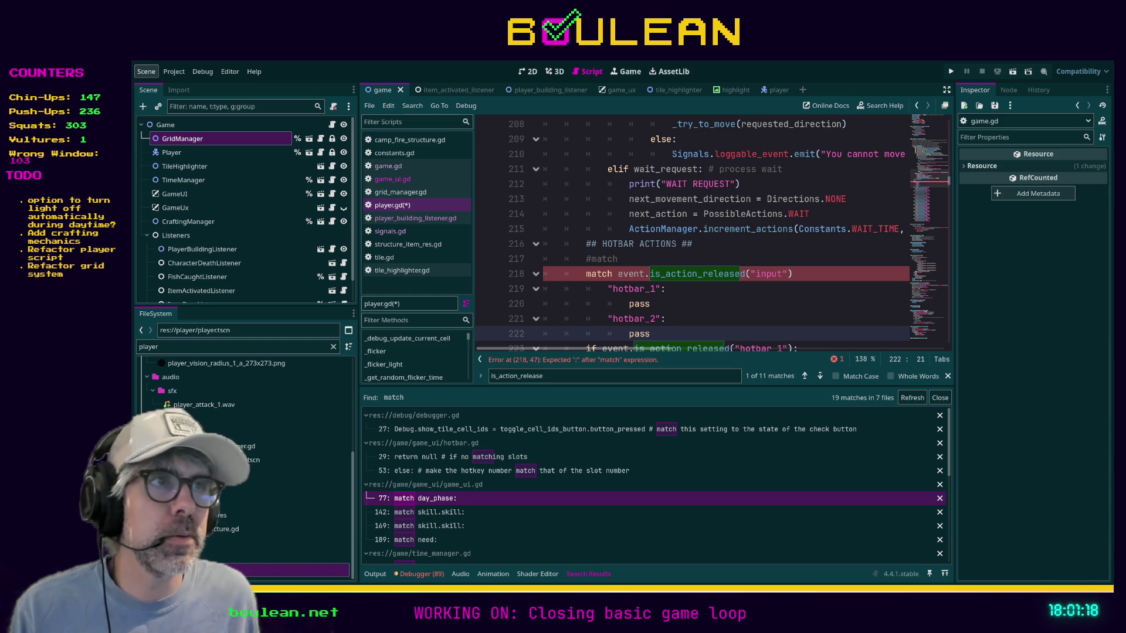
scroll(692, 235, "down", 1)
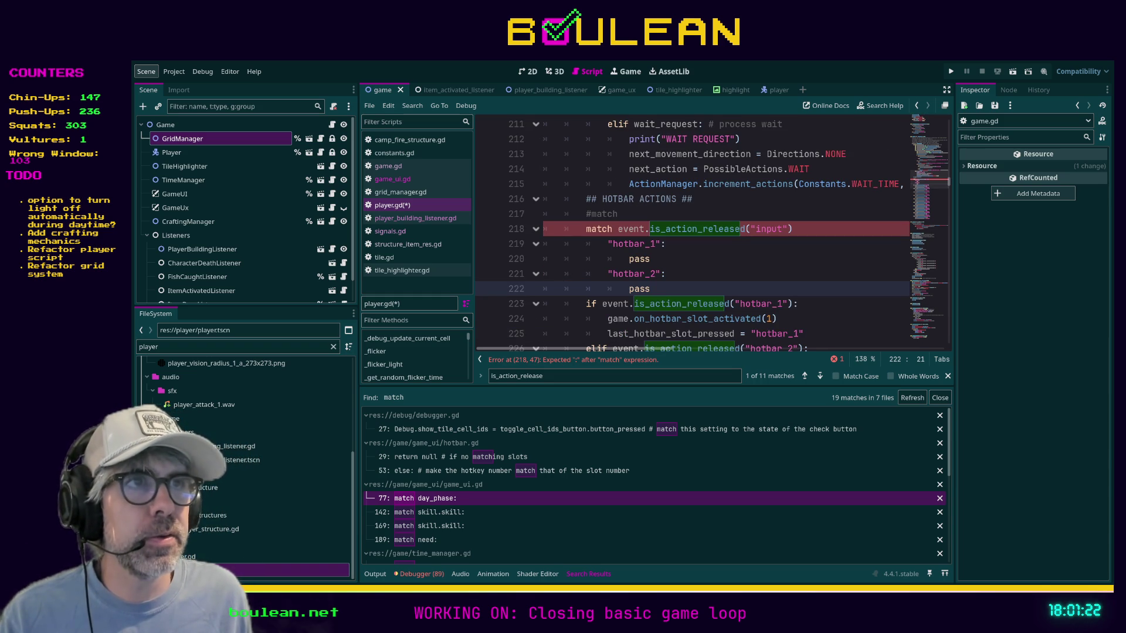
key("Up")
key("Up")
key("Up")
key("shift+End")
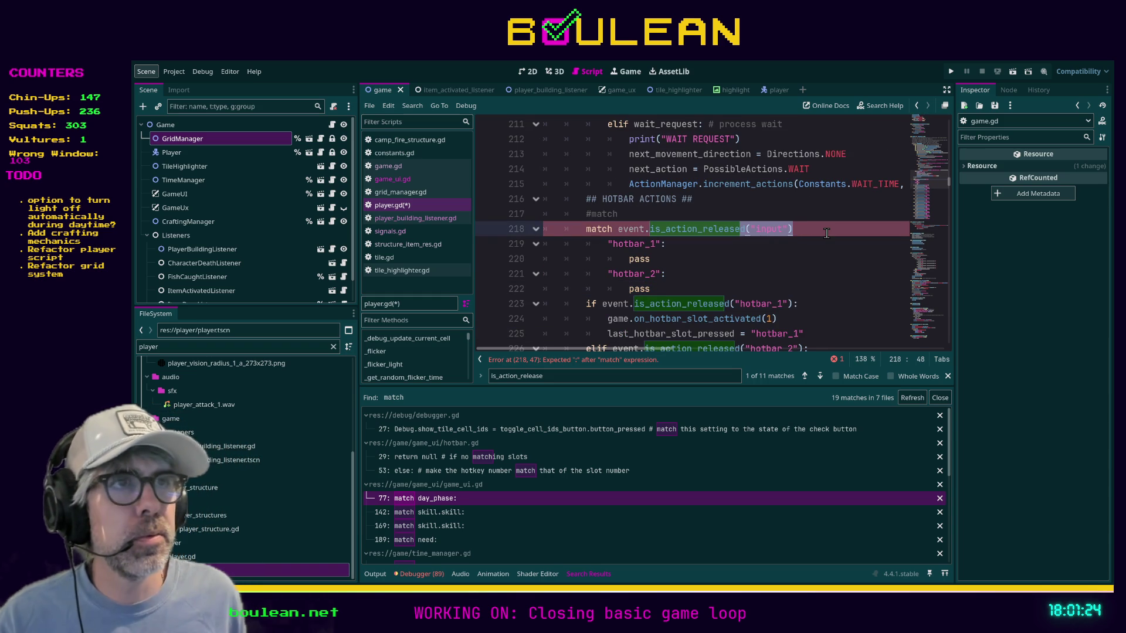
key("BackSpace")
key("BackSpace")
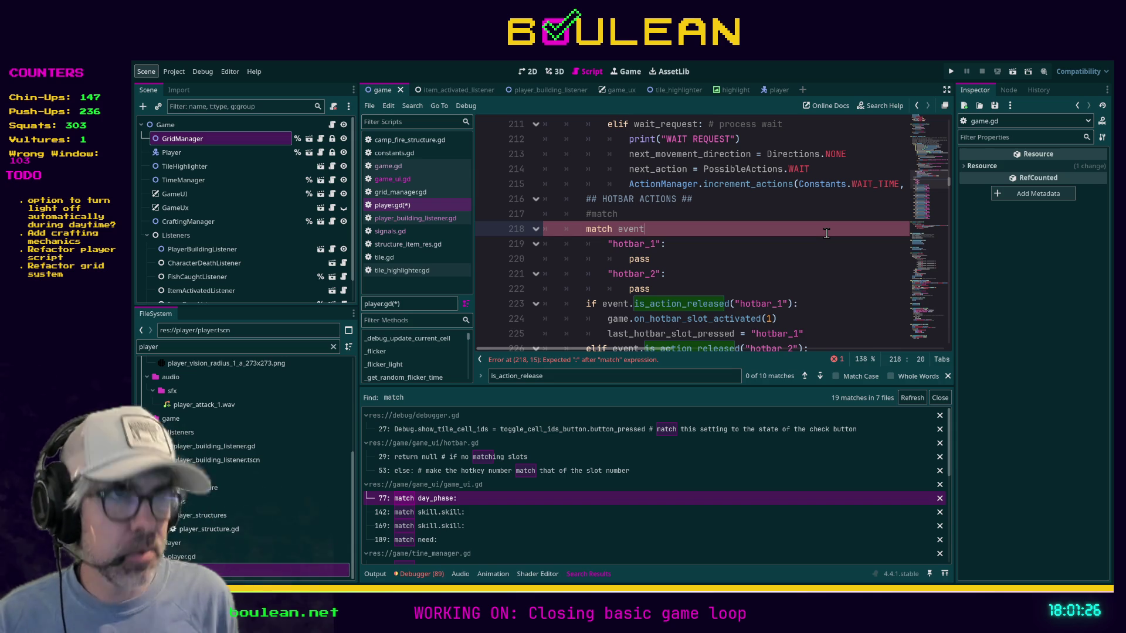
type(":")
scroll(781, 229, "down", 3)
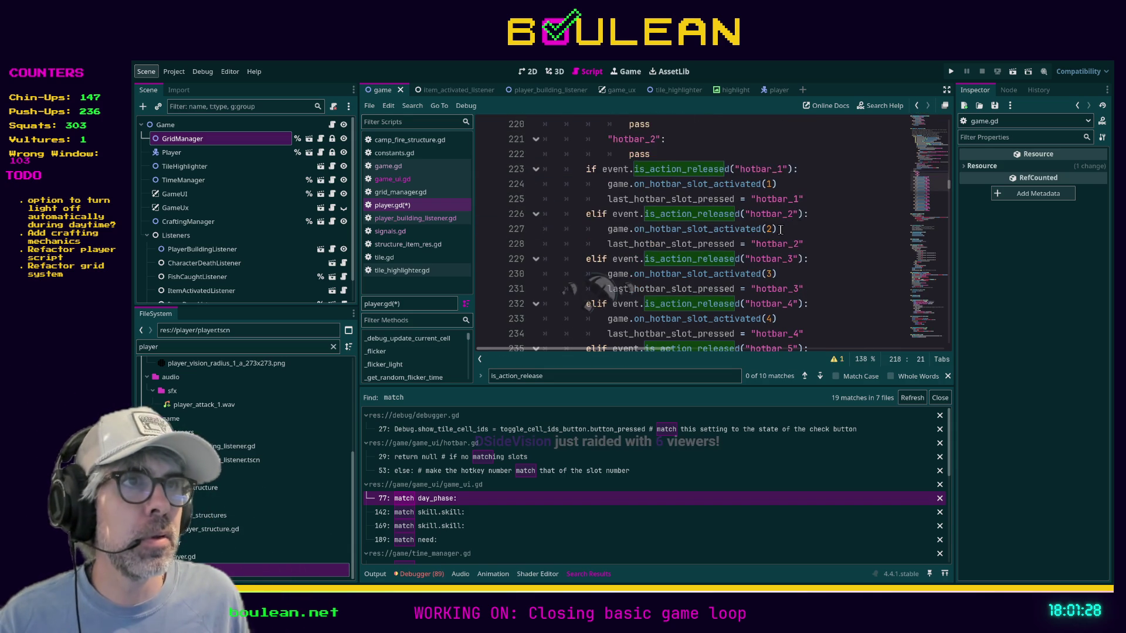
scroll(781, 229, "down", 8)
- Comment out the old if/elif hotbar release checks from line 223 onward
left_click_drag(837, 240, 503, 261)
key("ctrl+k")
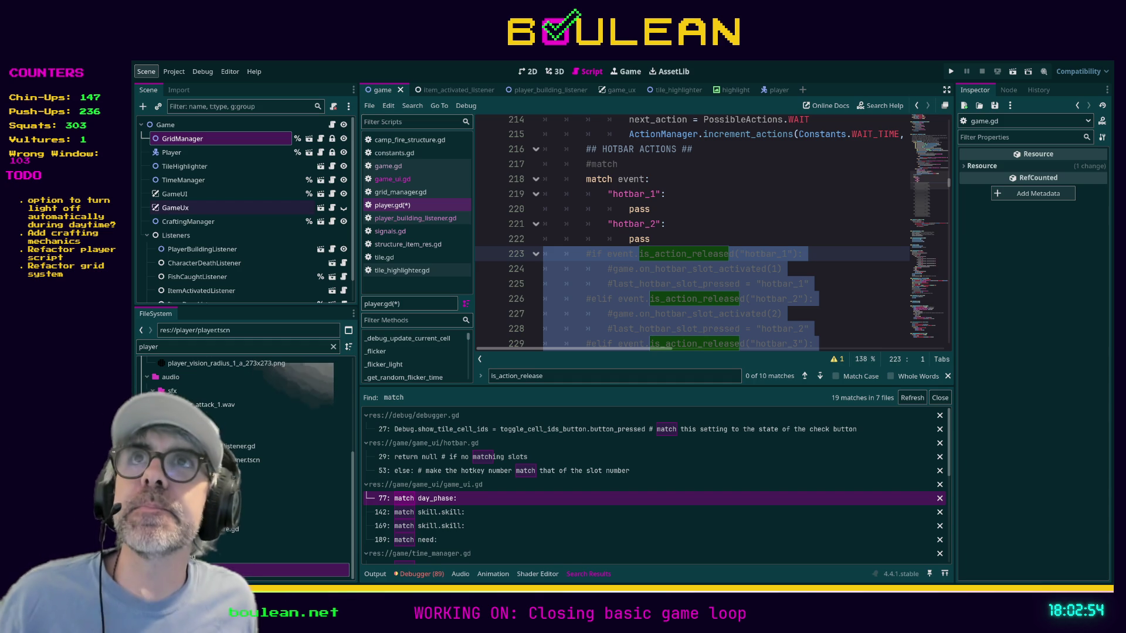
left_click(726, 229)
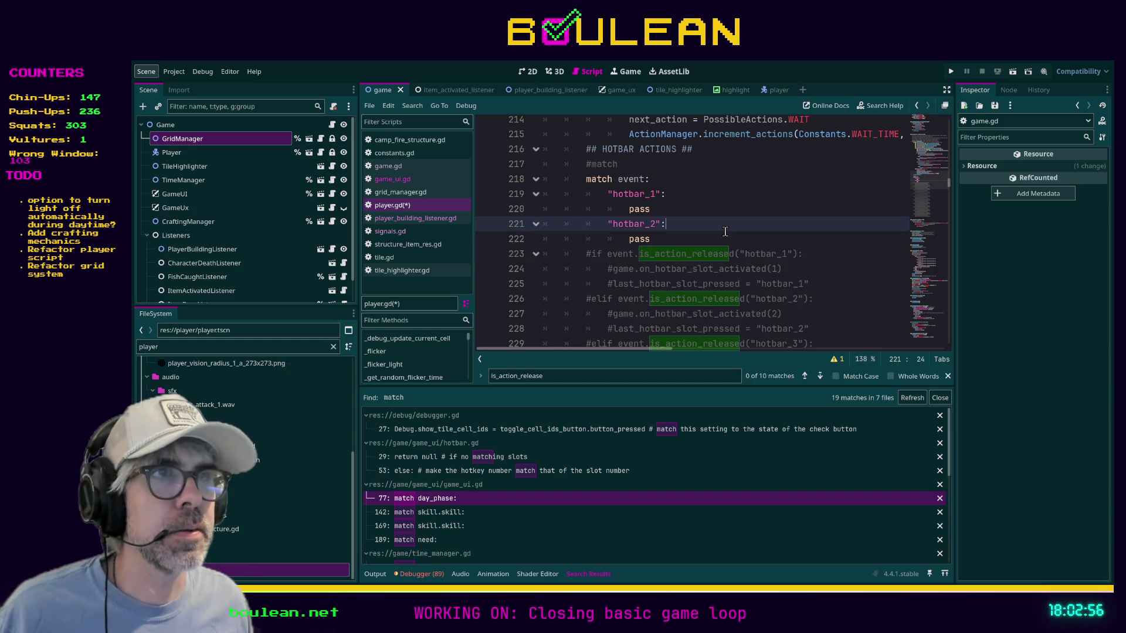
- Save and run the game, move the wizard up one tile, then stop the run
key("F5")
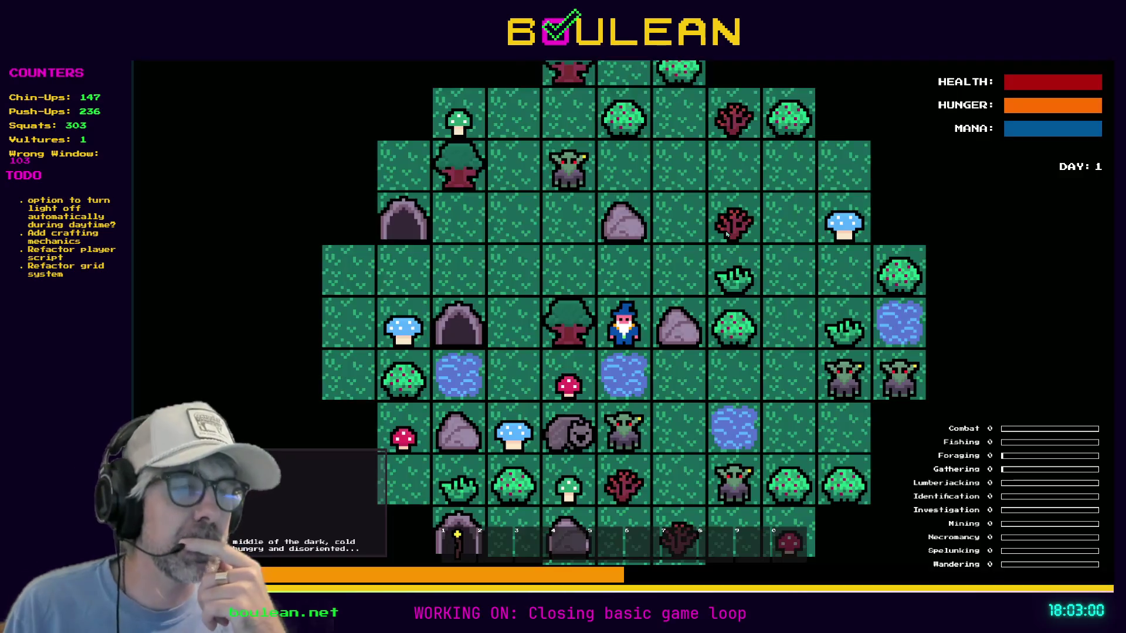
key("Up")
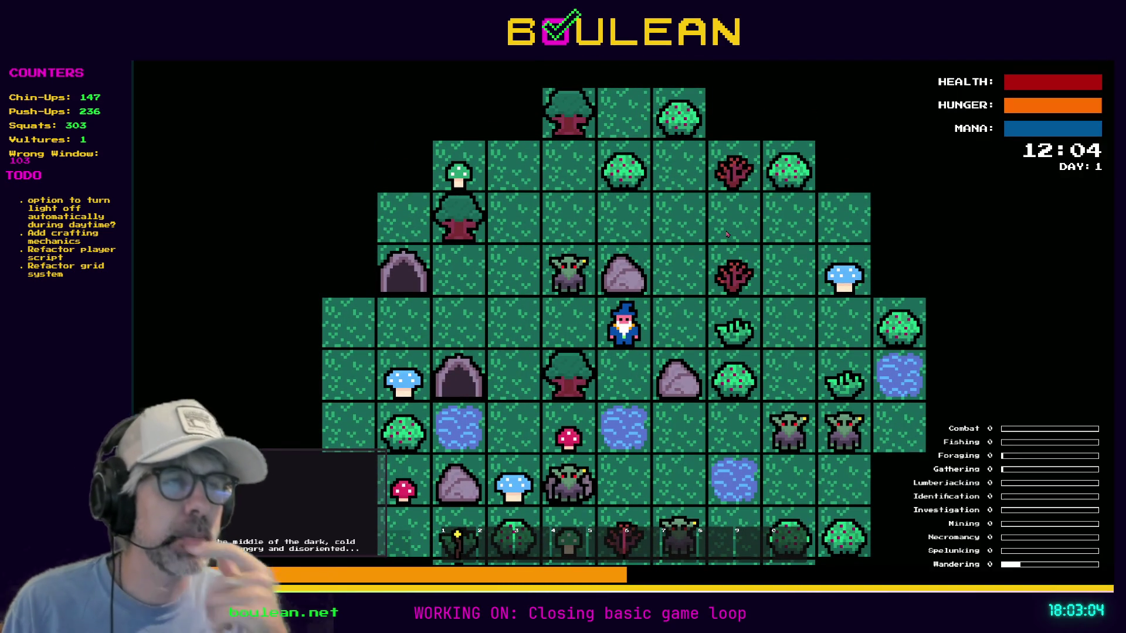
key("F8")
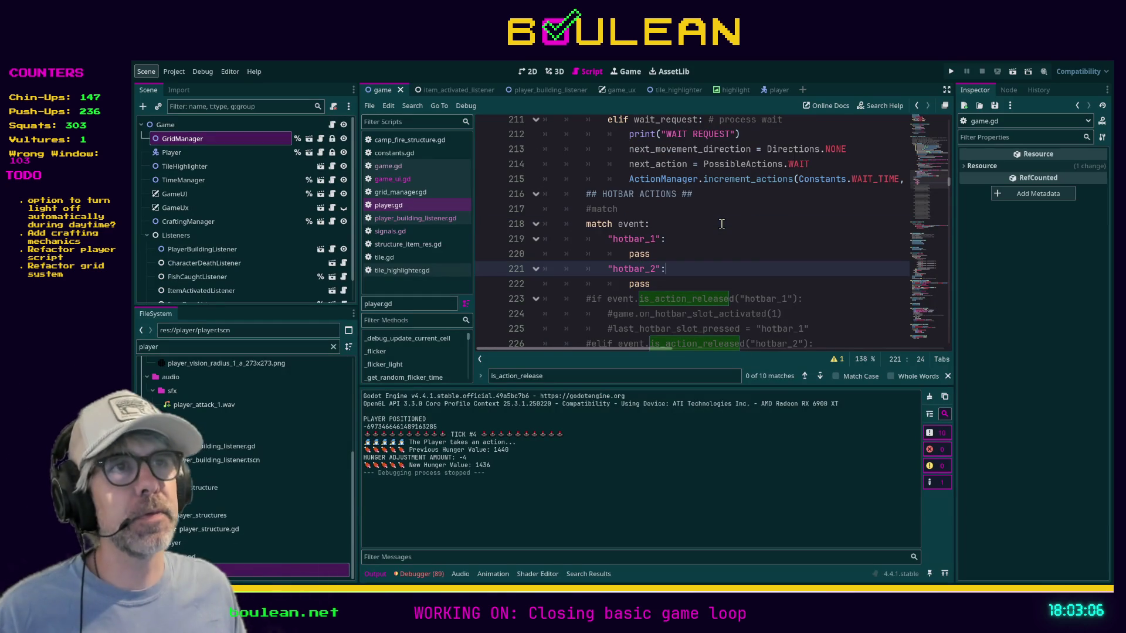
- Insert an 'if event.released:' line directly above the match statement
left_click(579, 224)
key("Return")
key("Up")
type("if event.is")
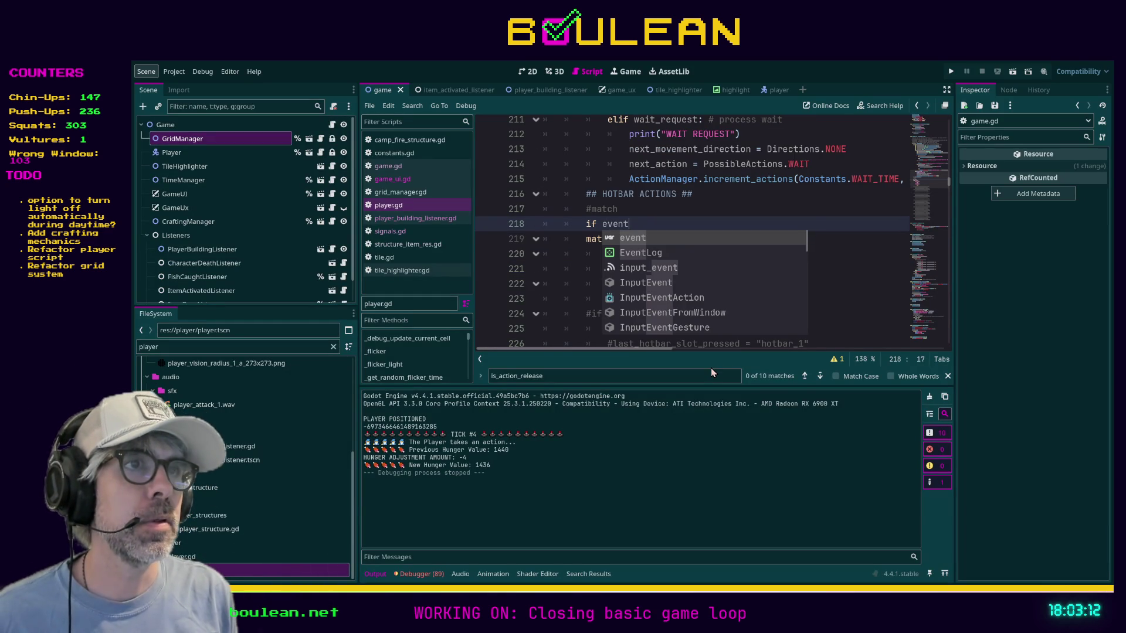
type("_action")
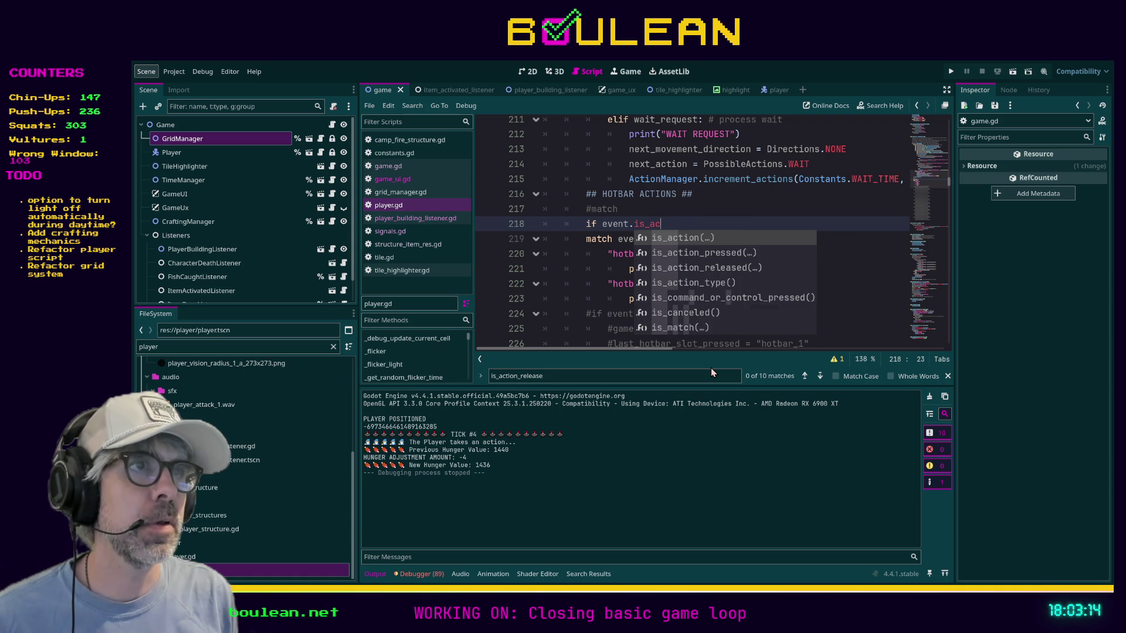
key("Down")
key("Down")
key("Return")
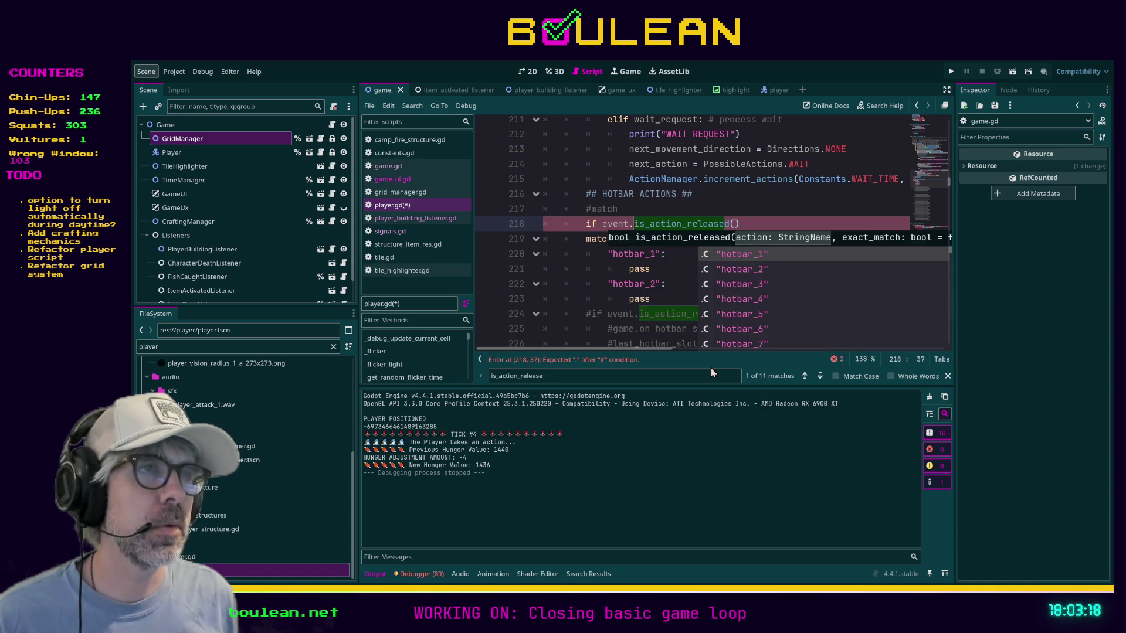
left_click(755, 224)
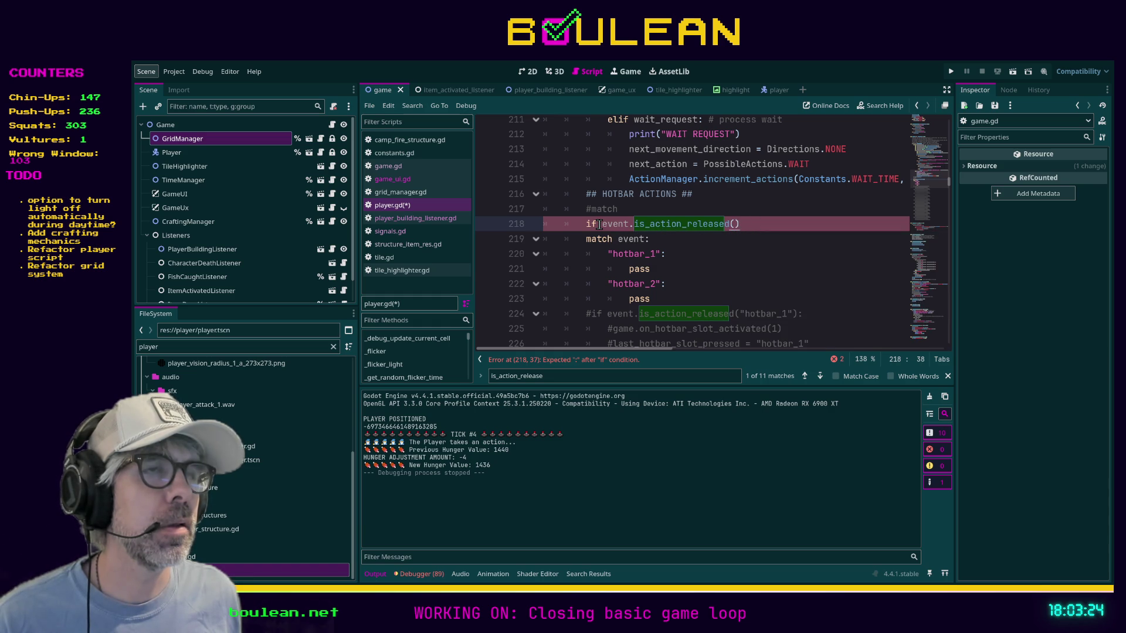
left_click(174, 71)
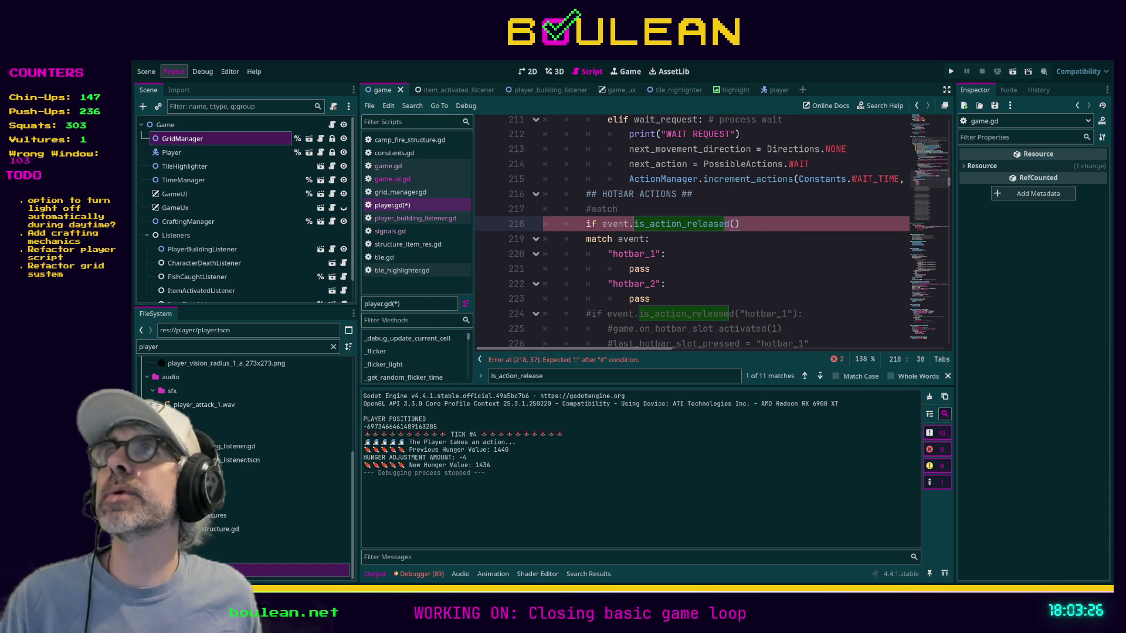
key("Escape")
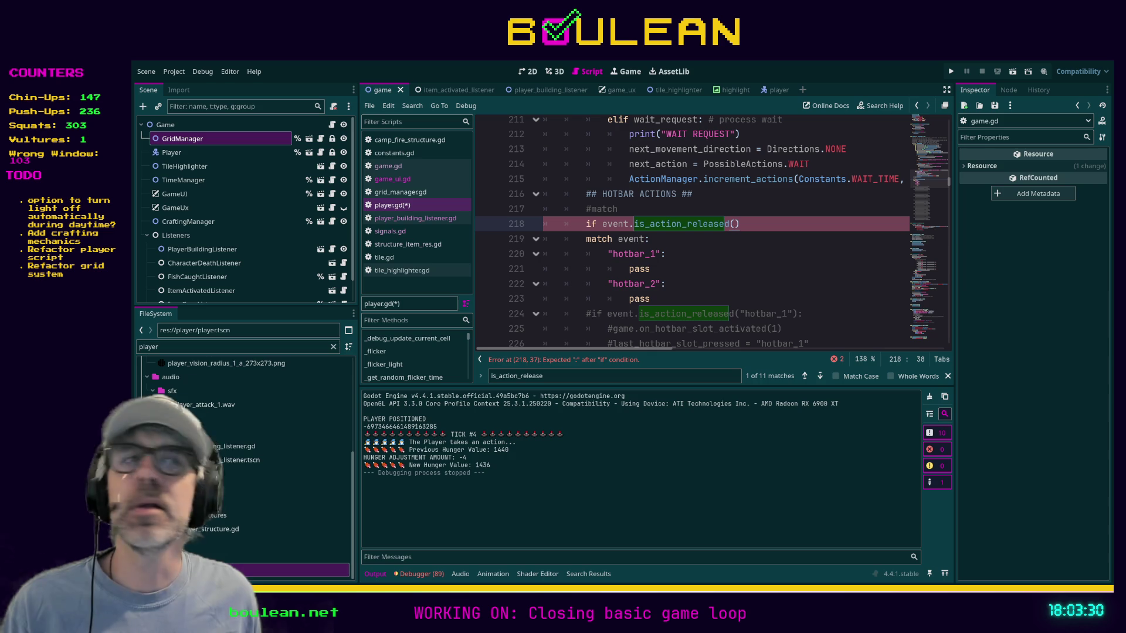
left_click(788, 227, "shift")
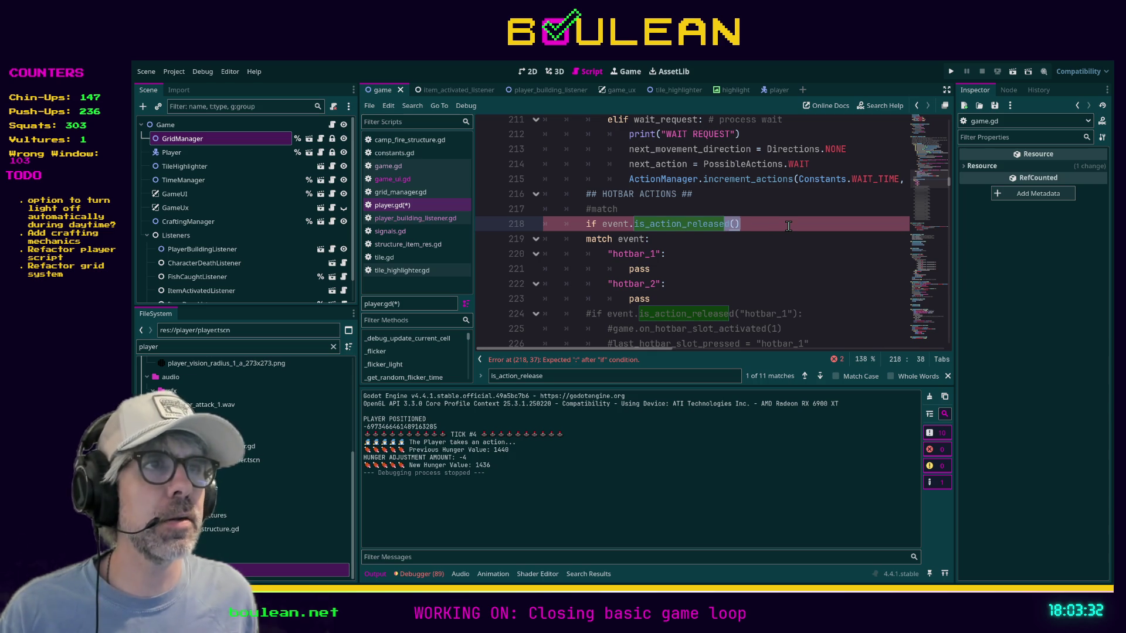
type("re")
type("d")
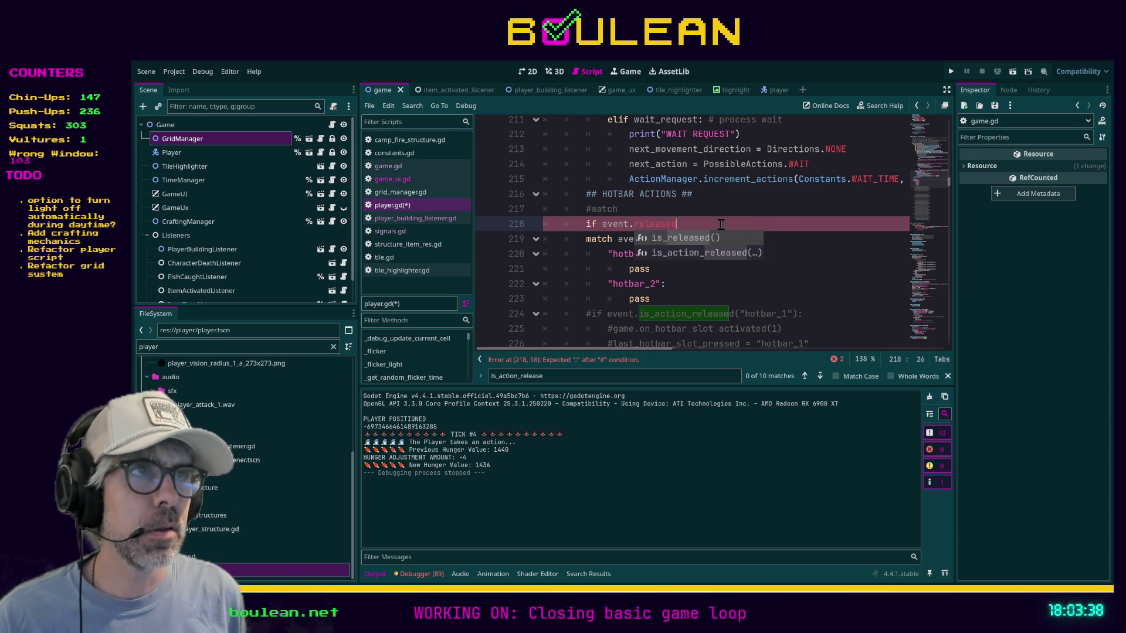
type(":")
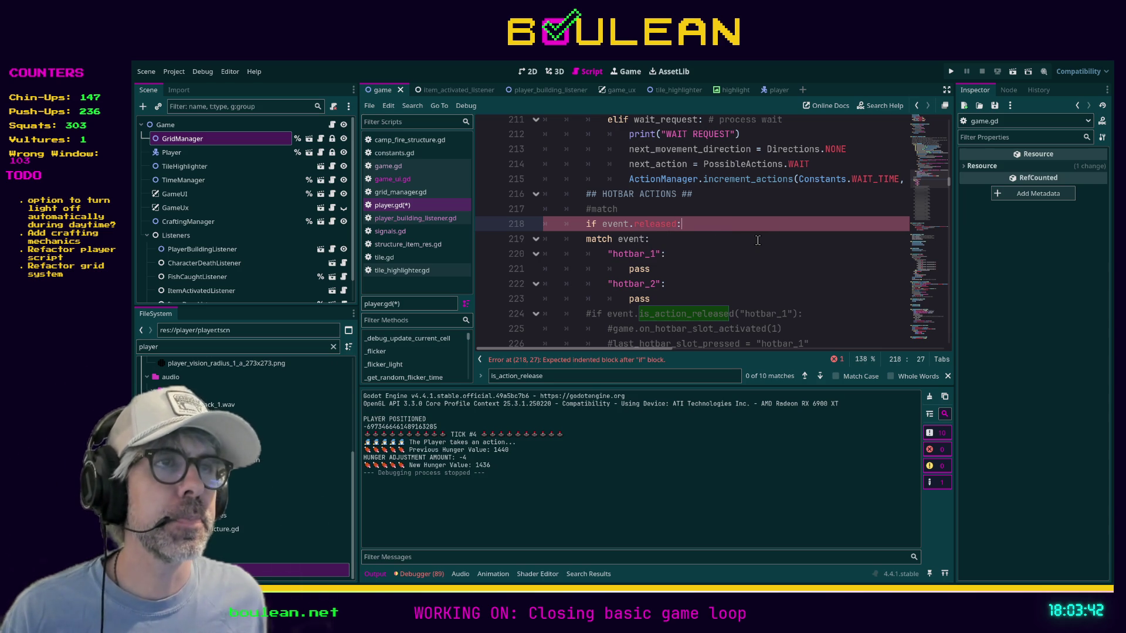
- Add an indented placeholder pass under the check, then delete it
key("Return")
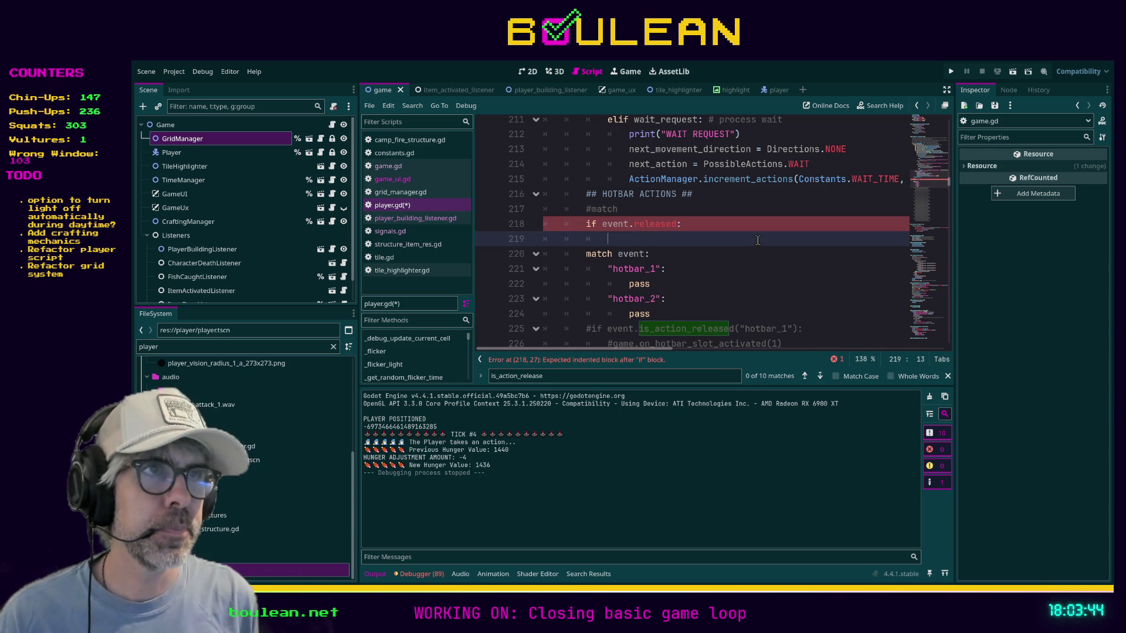
type("ss")
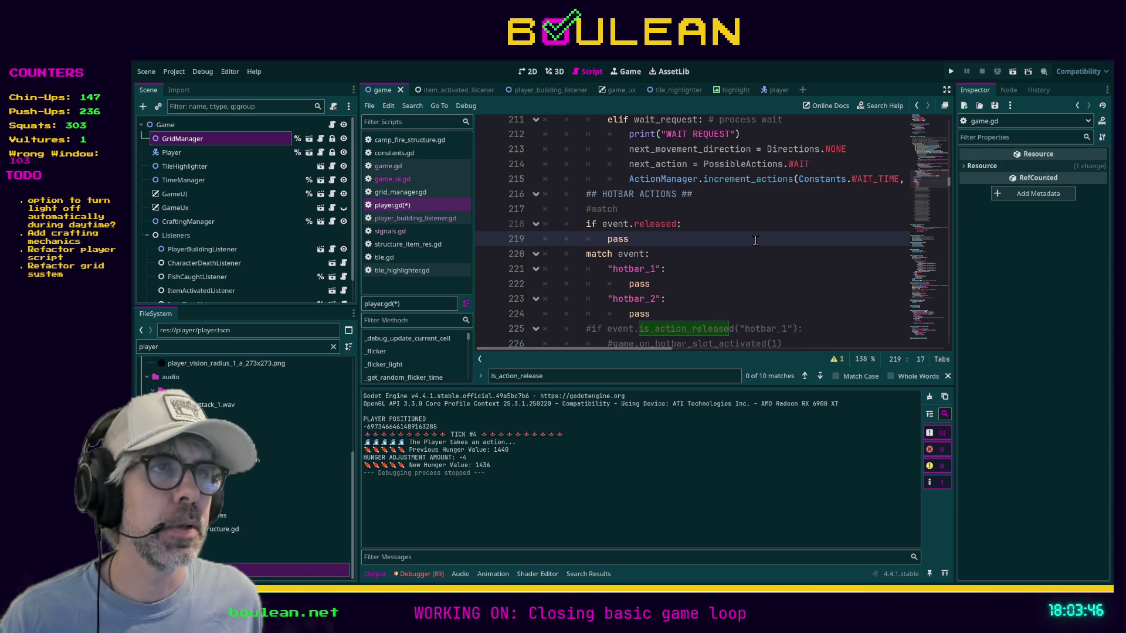
left_click_drag(647, 240, 480, 242)
key("BackSpace")
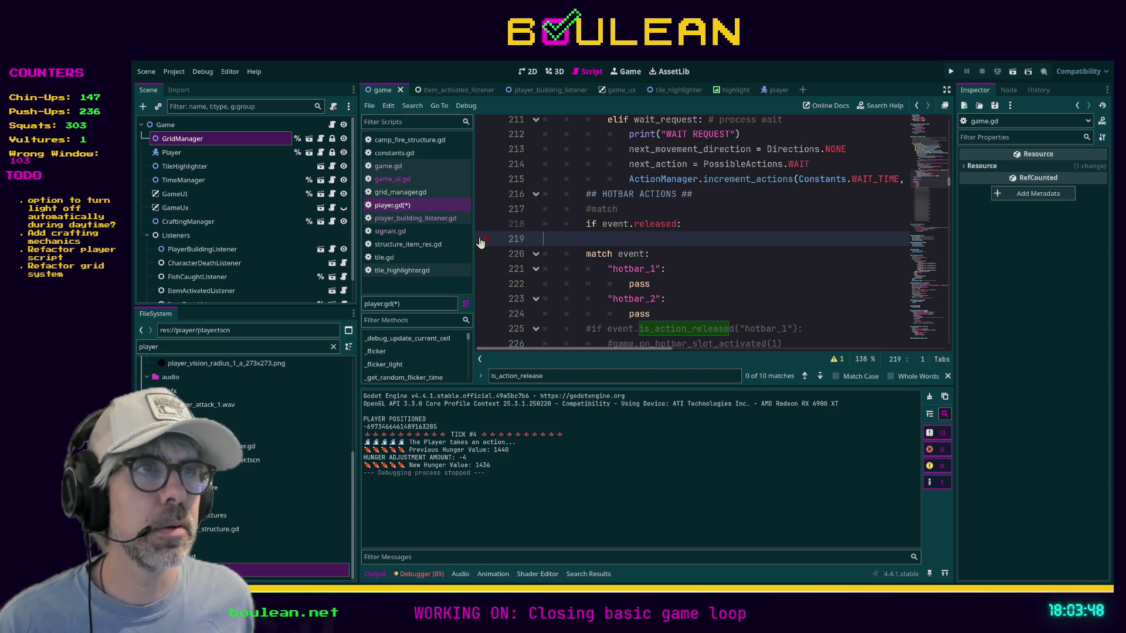
scroll(704, 299, "up", 1)
- Indent the match block under the released check and remove the empty line 219
scroll(701, 293, "down", 1)
left_click_drag(702, 294, 473, 214)
key("Tab")
key("shift+Tab")
key("Tab")
left_click(598, 217)
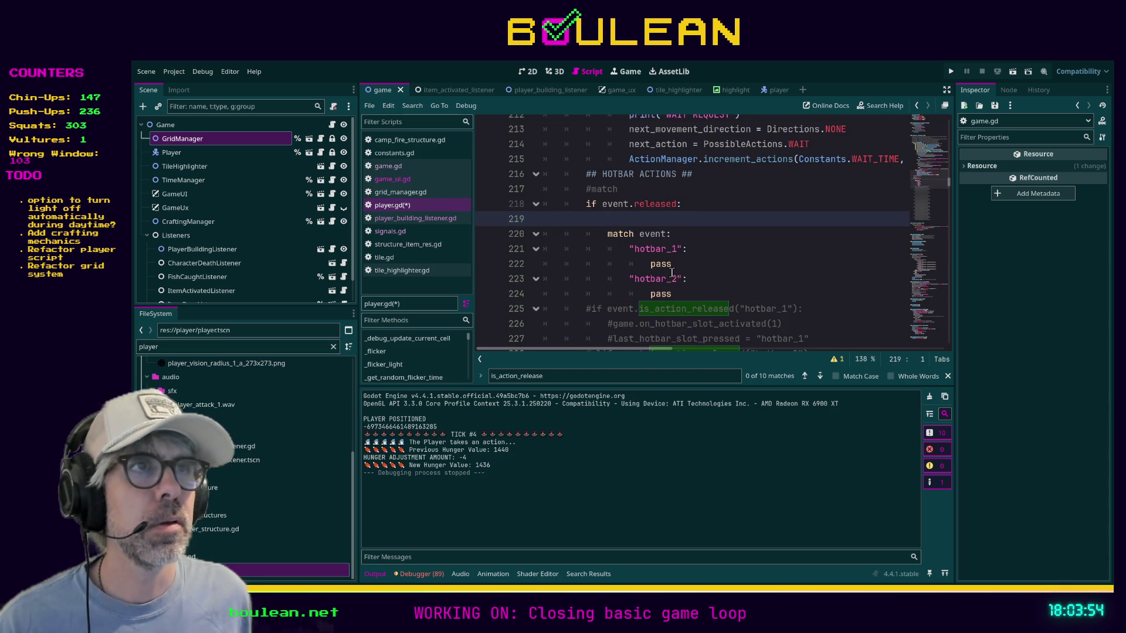
key("BackSpace")
- Add a third hotbar case line after hotbar_2's pass
left_click(791, 276)
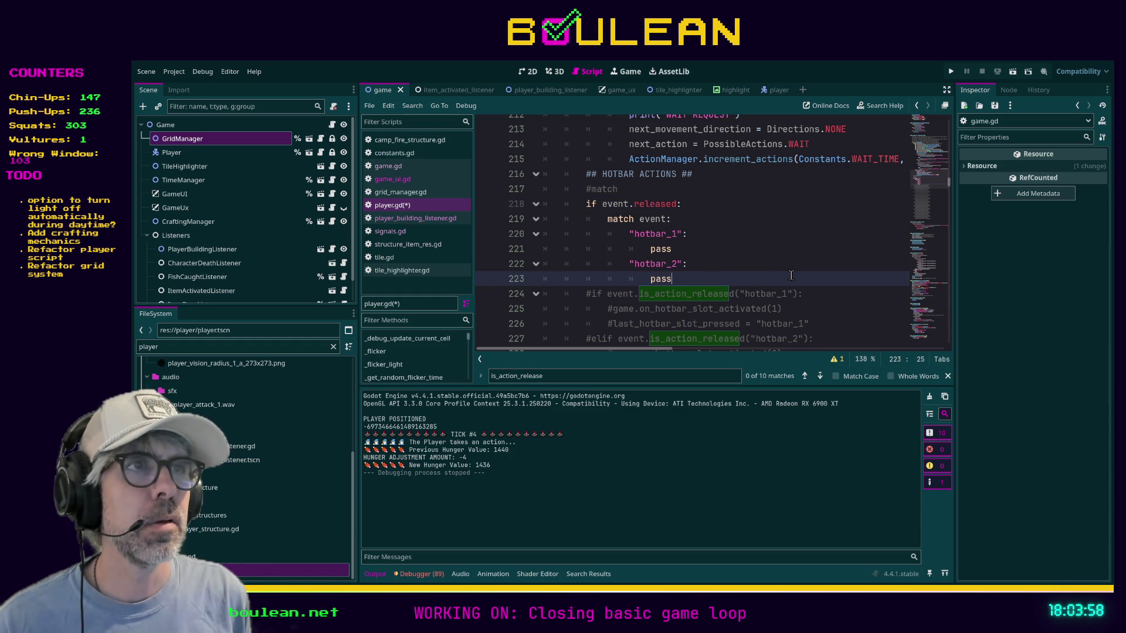
key("Return")
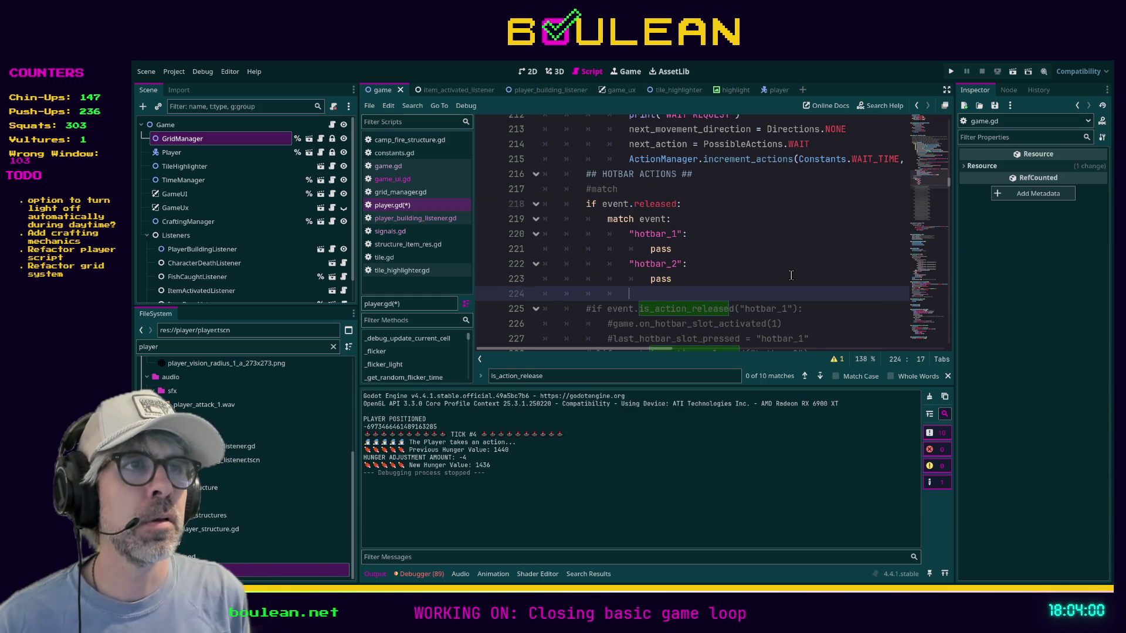
type("hotbar_2")
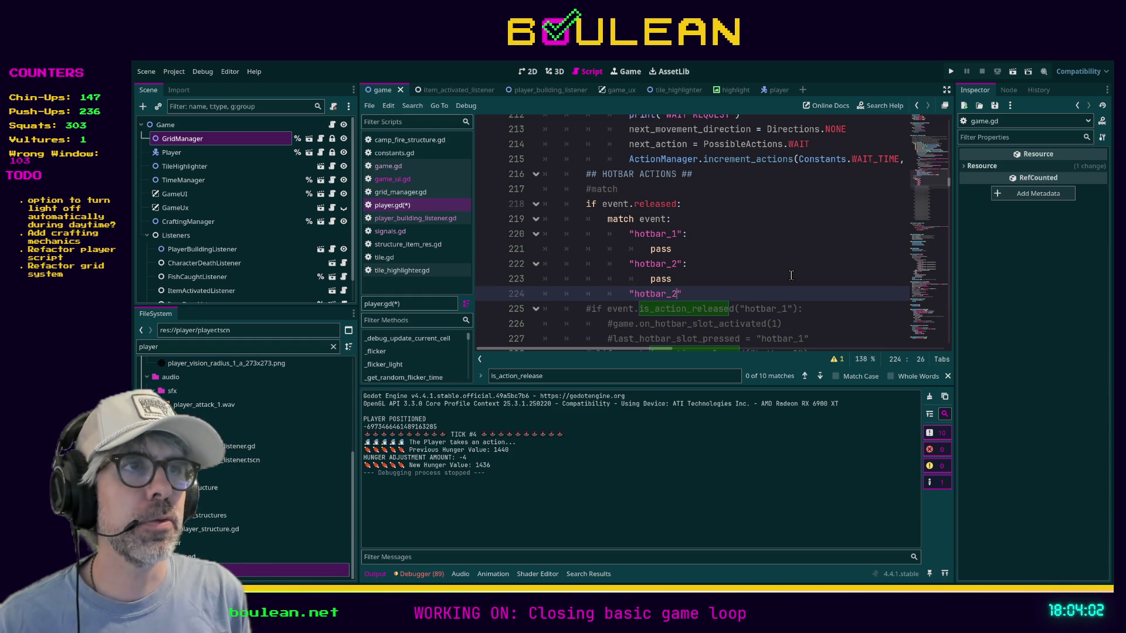
key("Return")
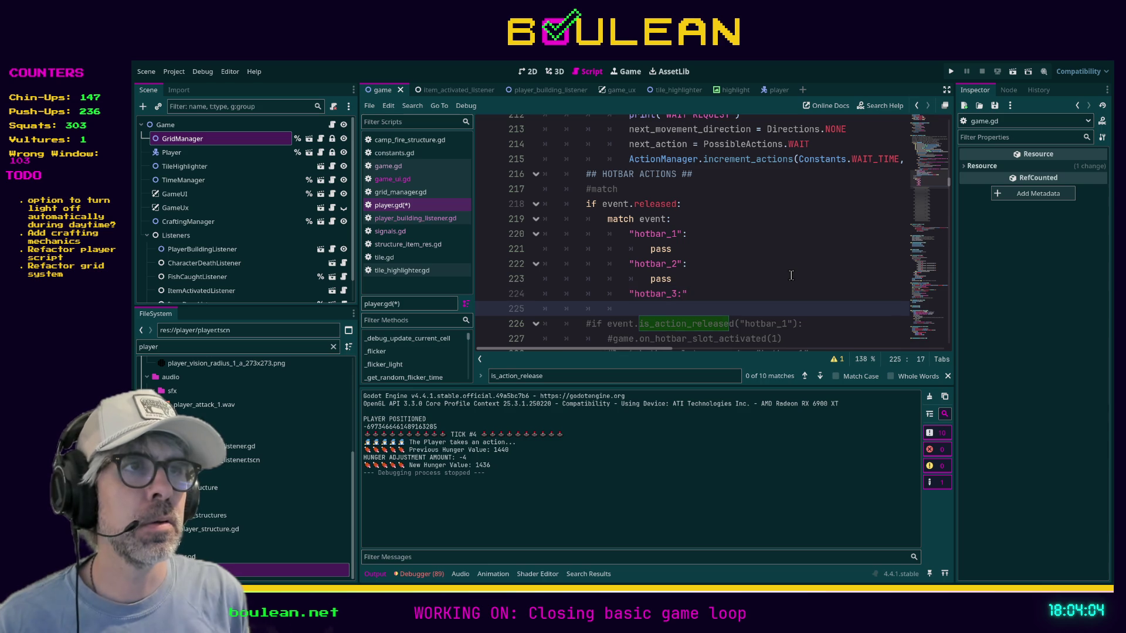
scroll(770, 274, "down", 8)
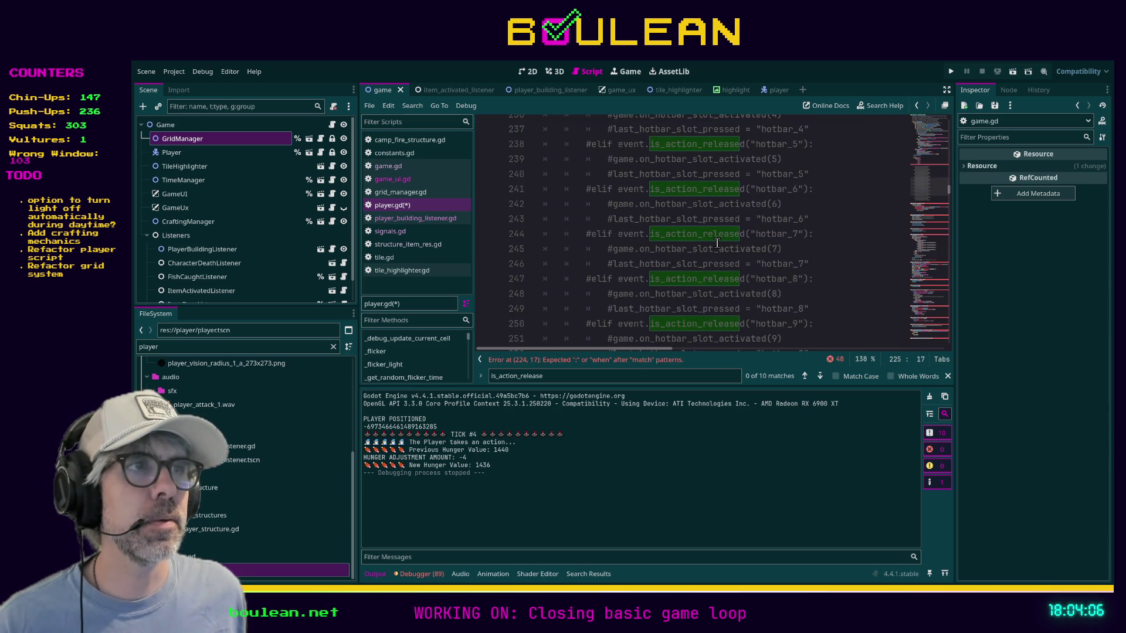
mouse_move(841, 267)
left_mouse_down()
mouse_move(497, 218)
mouse_move(495, 205)
left_mouse_up()
- Paste the commented if/elif hotbar block over the placeholder cases and uncomment it
key("shift+Up")
key("ctrl+c")
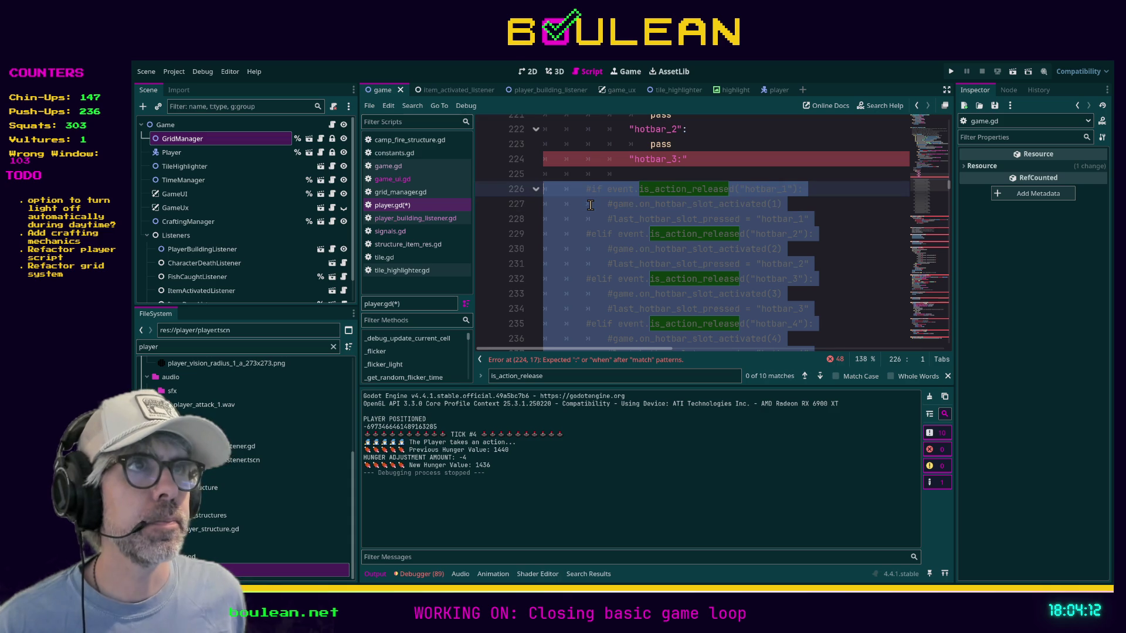
scroll(718, 250, "up", 2)
mouse_move(709, 251)
left_mouse_down()
mouse_move(586, 203)
mouse_move(585, 189)
left_mouse_up()
key("ctrl+v")
scroll(822, 306, "up", 4)
scroll(704, 247, "down", 2)
scroll(586, 193, "up", 2)
left_click(582, 191, "shift")
key("ctrl+k")
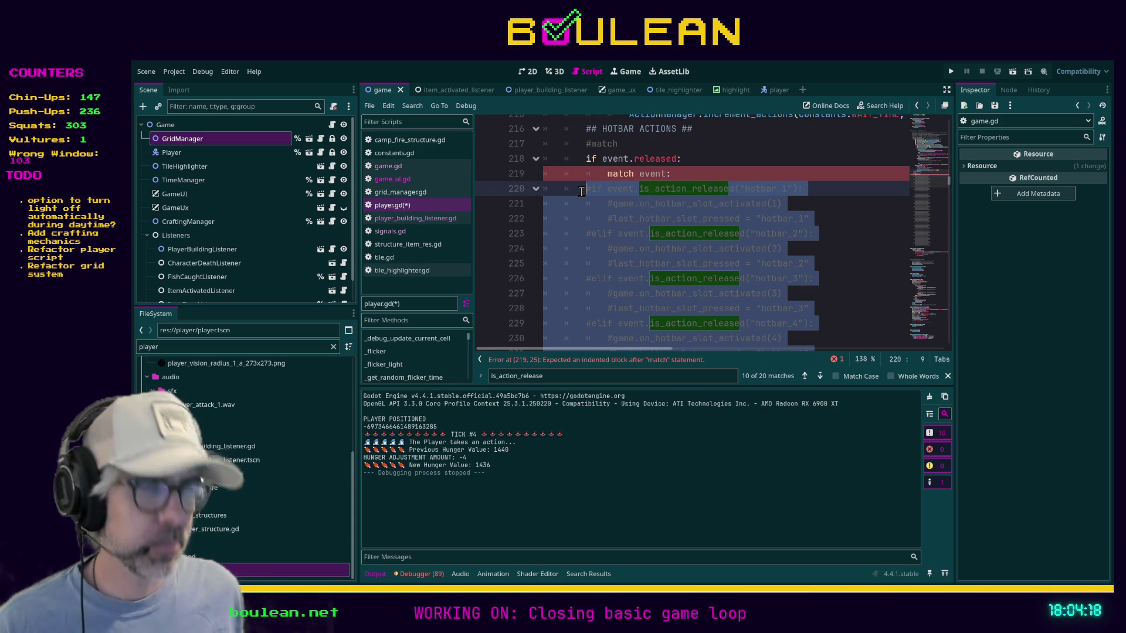
left_click(581, 192)
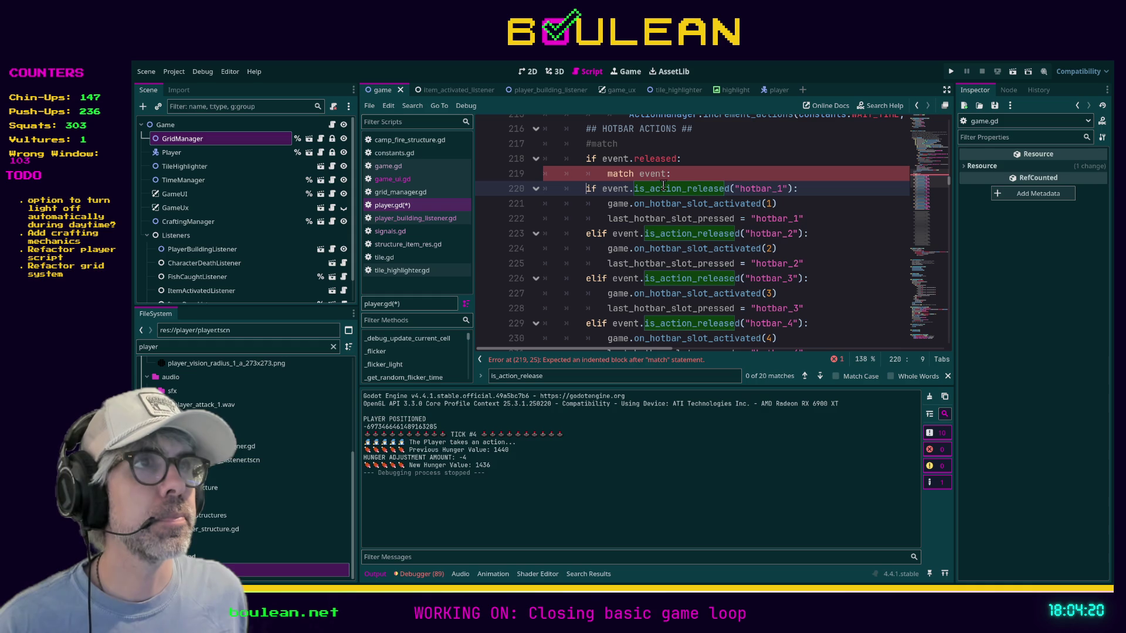
- Convert the hotbar_1 if branch into a "hotbar_1": case with its body indented
left_click(736, 190, "shift")
key("BackSpace")
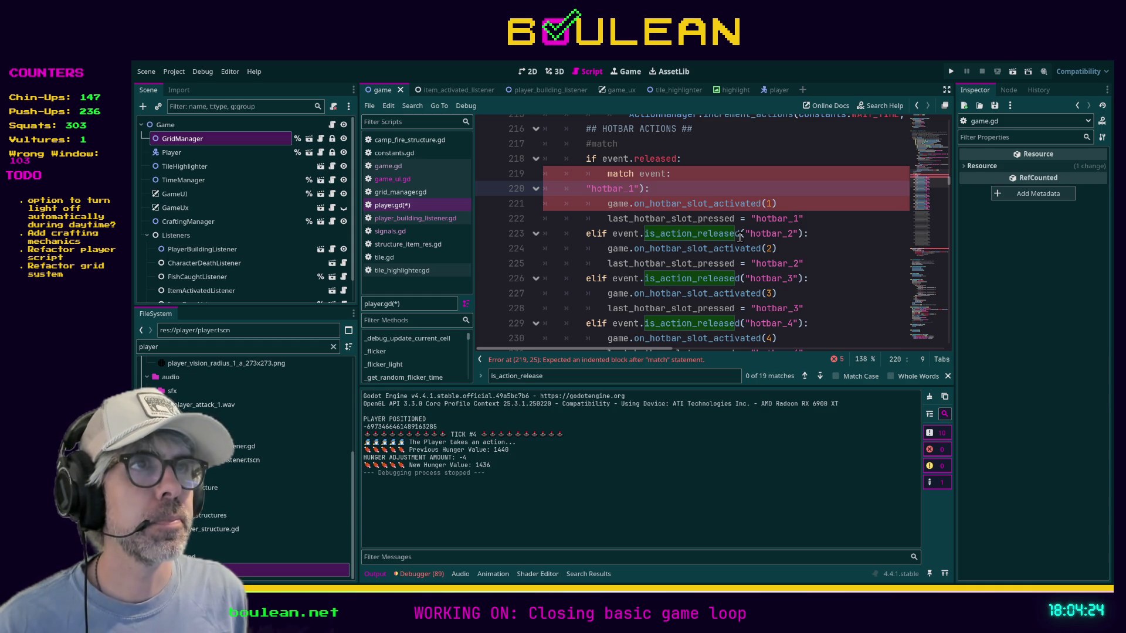
key("Home")
key("Tab")
key("Tab")
key("End")
key("BackSpace")
key("BackSpace")
type(":")
key("Down")
key("Tab")
key("Tab")
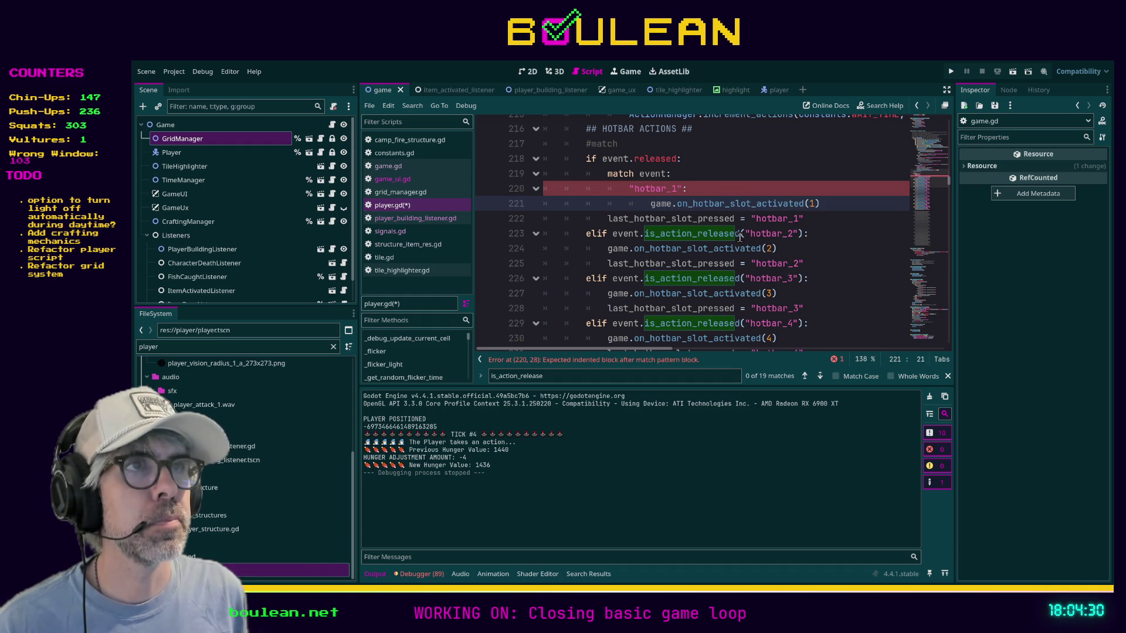
key("Down")
key("Tab")
key("Tab")
key("Down")
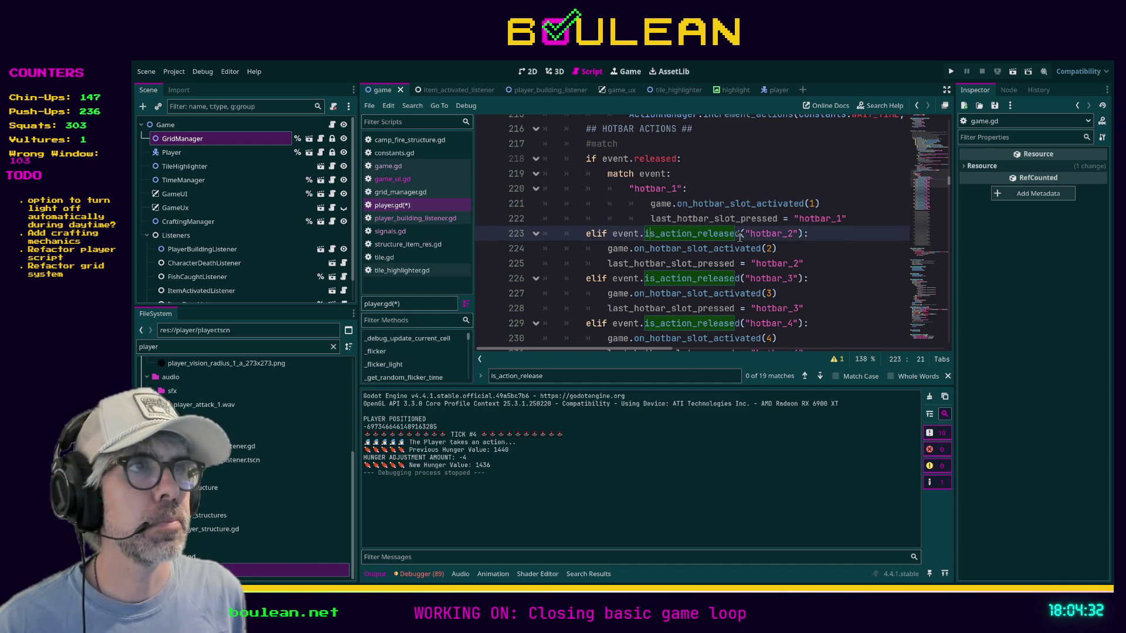
- Turn the hotbar_2 elif into a "hotbar_2" case and indent its body lines
left_click(745, 234)
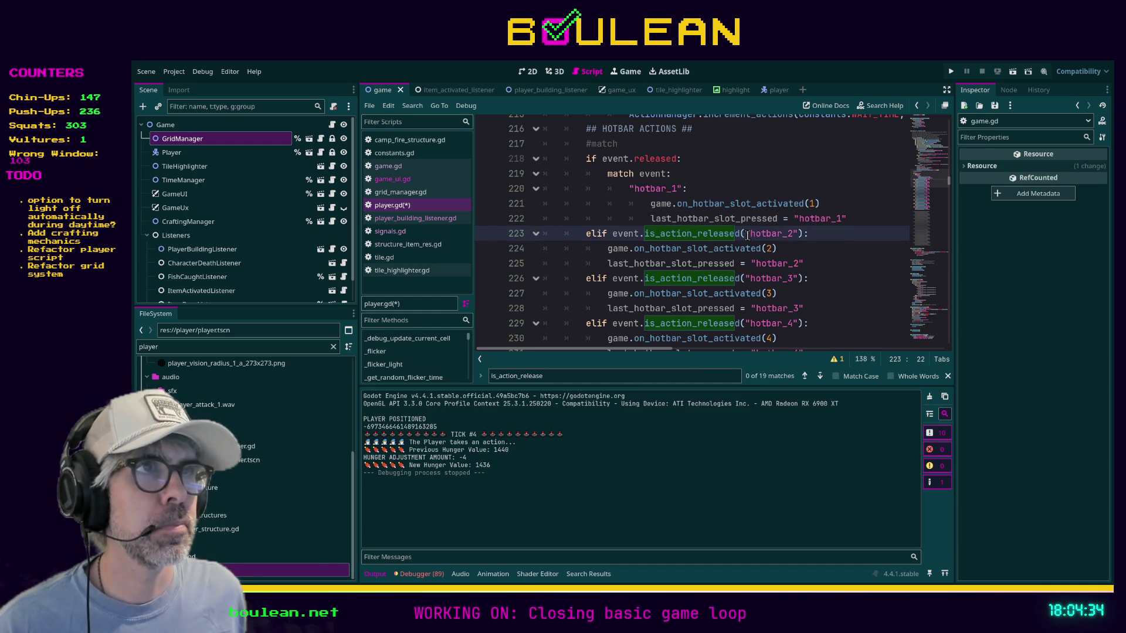
key("shift+Home")
key("BackSpace")
key("Tab")
key("Tab")
key("Left")
key("BackSpace")
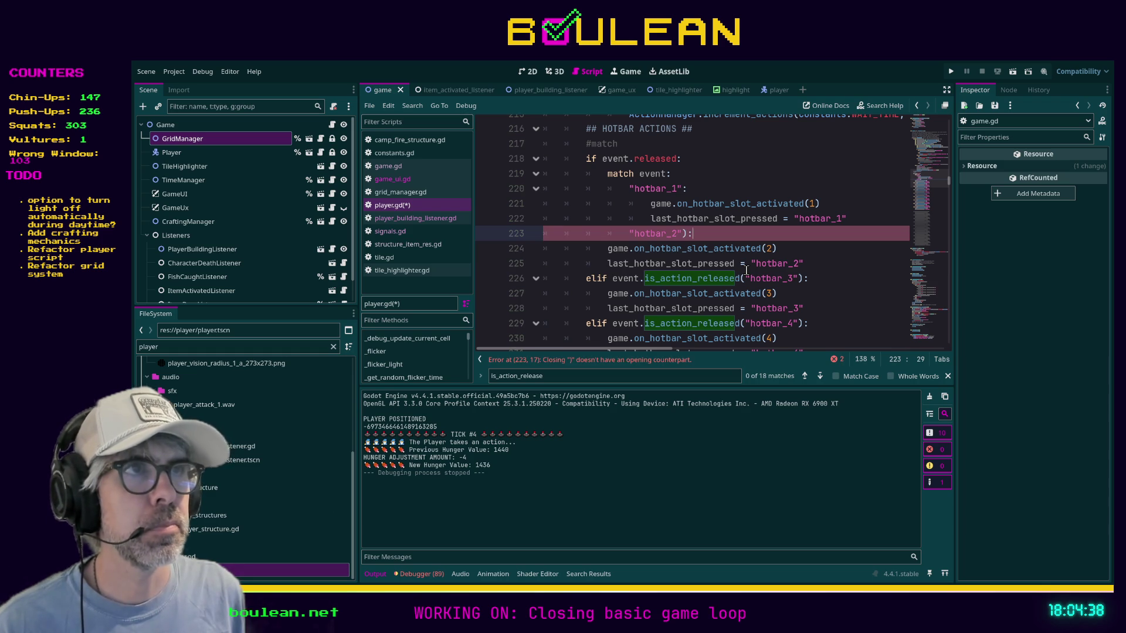
key("Down")
key("Down")
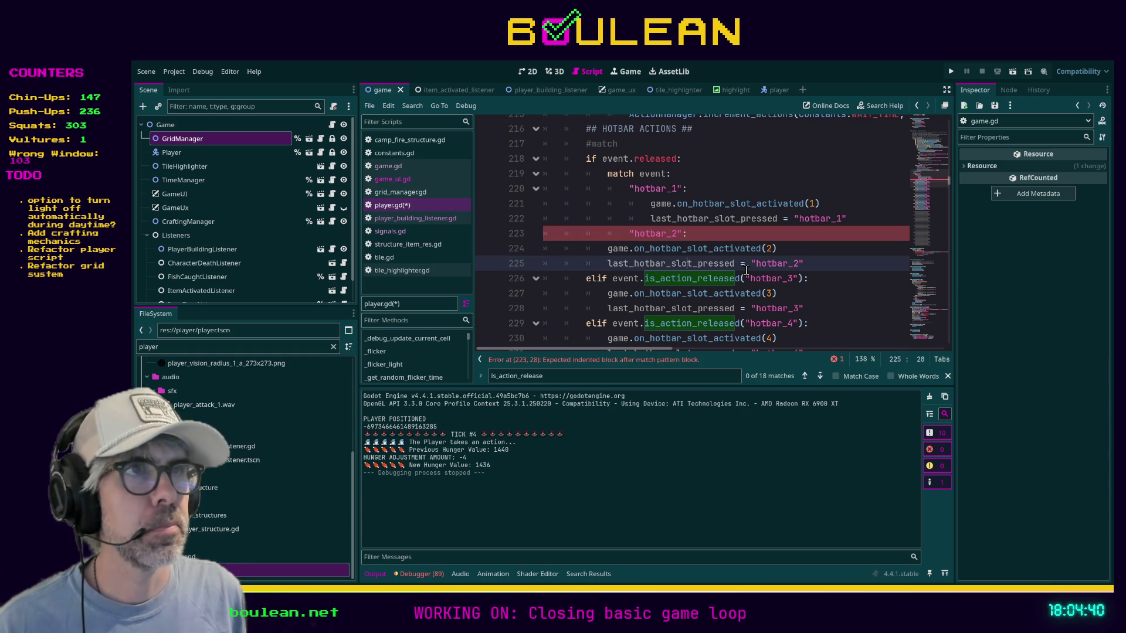
key("Tab")
key("Tab")
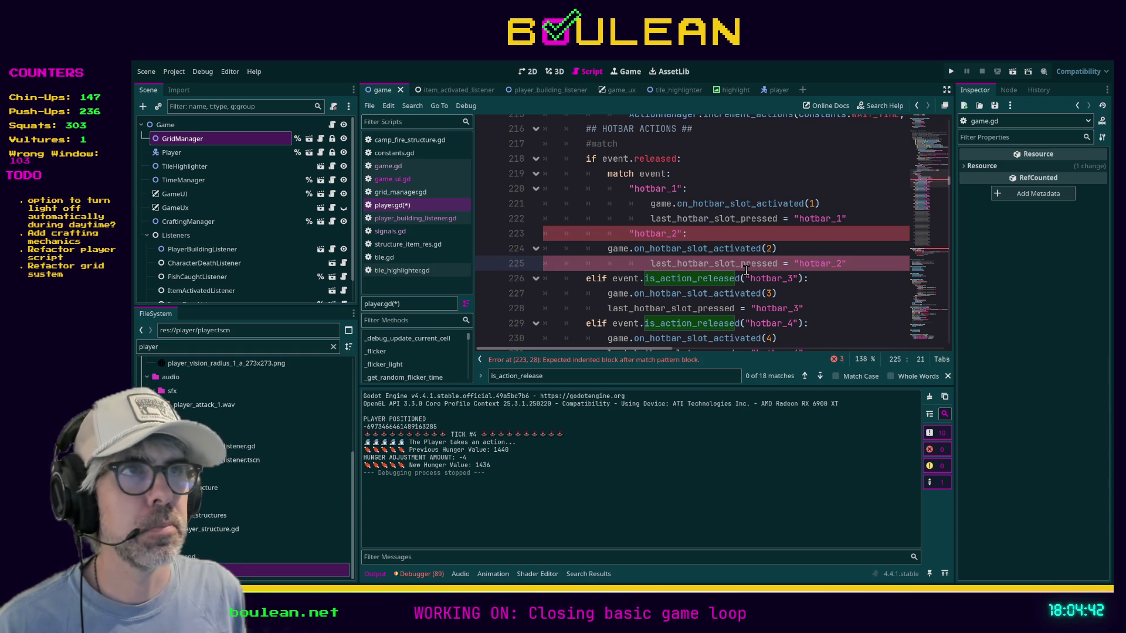
key("Up")
key("Tab")
key("Tab")
- Turn the hotbar_3 elif into a "hotbar_3": case and indent its two body lines
scroll(646, 225, "down", 2)
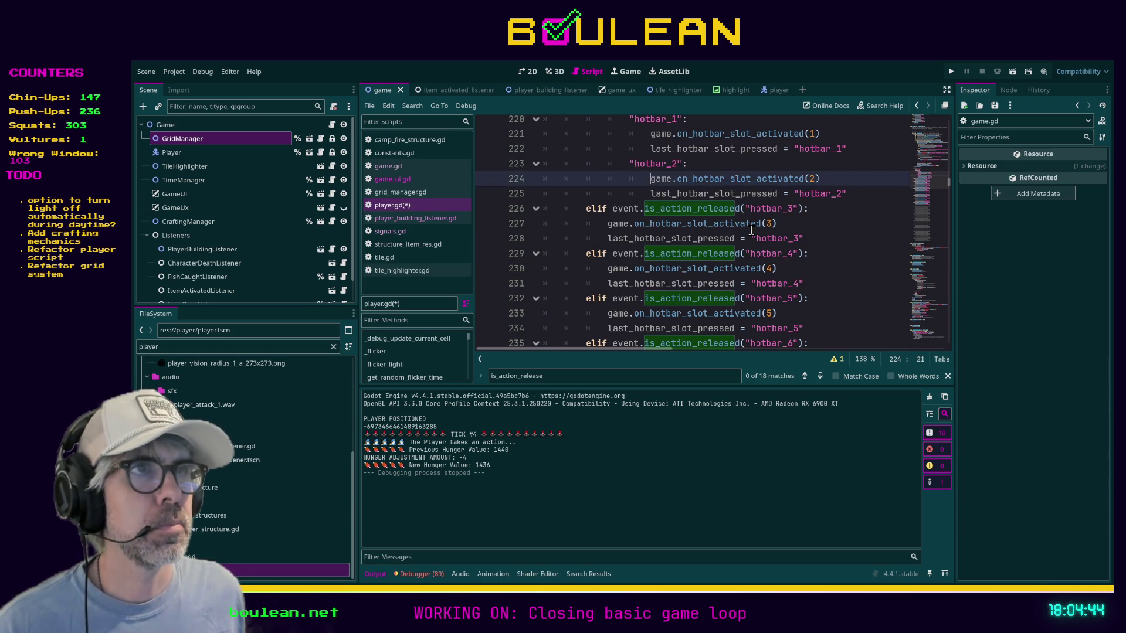
mouse_move(743, 208)
left_mouse_down()
mouse_move(573, 207)
mouse_move(745, 209)
left_mouse_up()
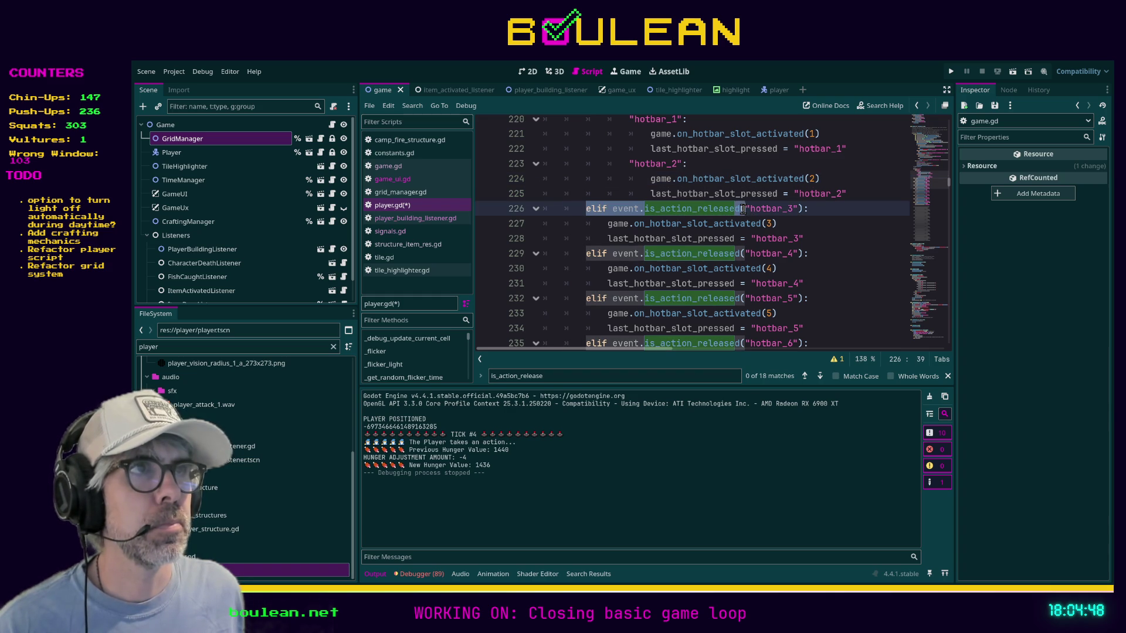
key("BackSpace")
key("Delete")
key("Tab")
key("Tab")
key("End")
key("BackSpace")
key("BackSpace")
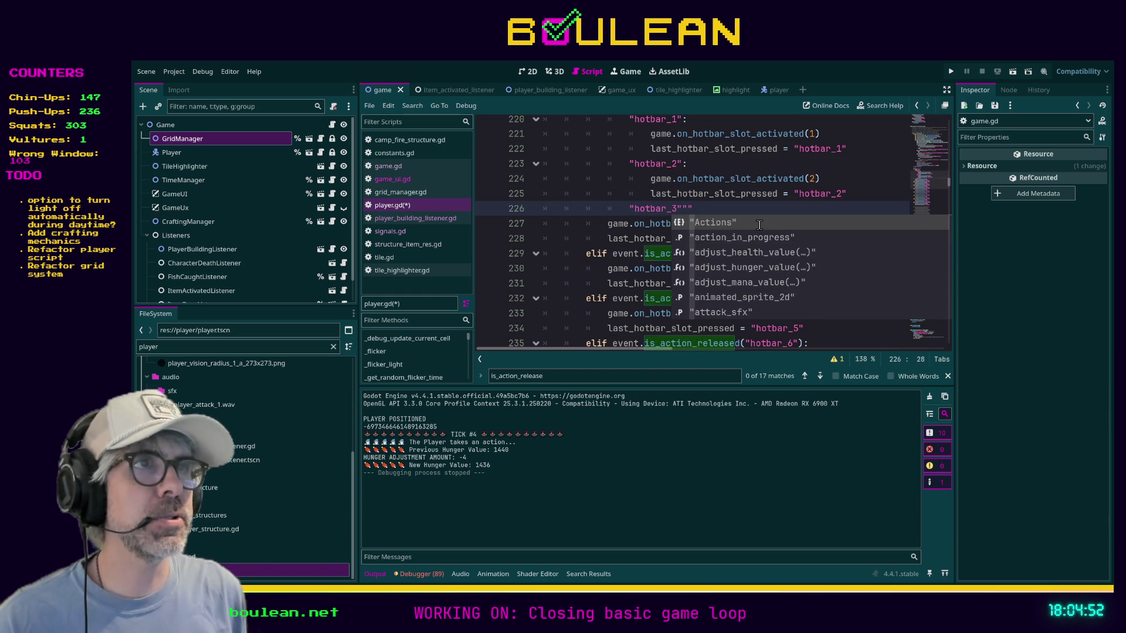
type(":")
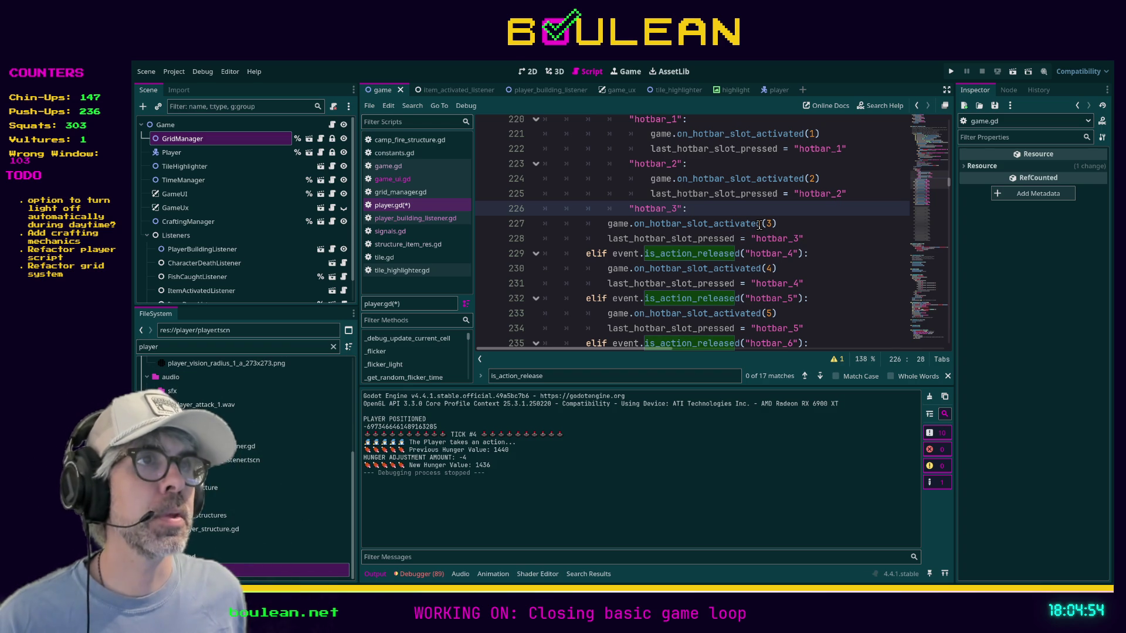
left_click(608, 223)
key("Tab")
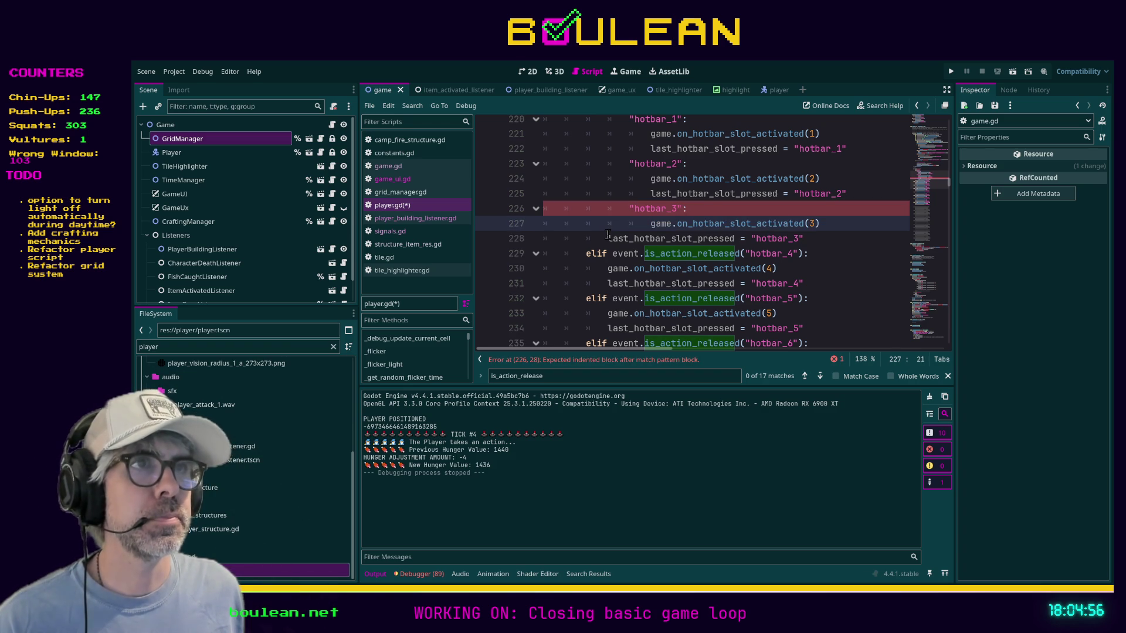
left_click(606, 239)
key("Tab")
key("Tab")
key("End")
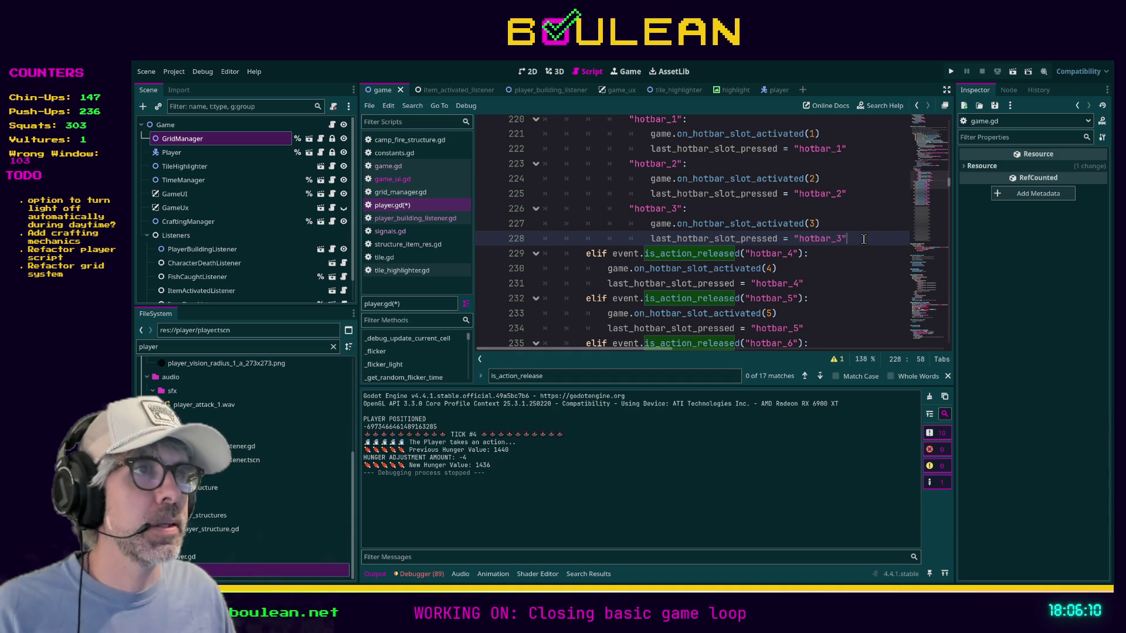
- Turn the hotbar_4 elif check into a match pattern and indent its two body lines beneath it
left_click_drag(580, 254, 743, 255)
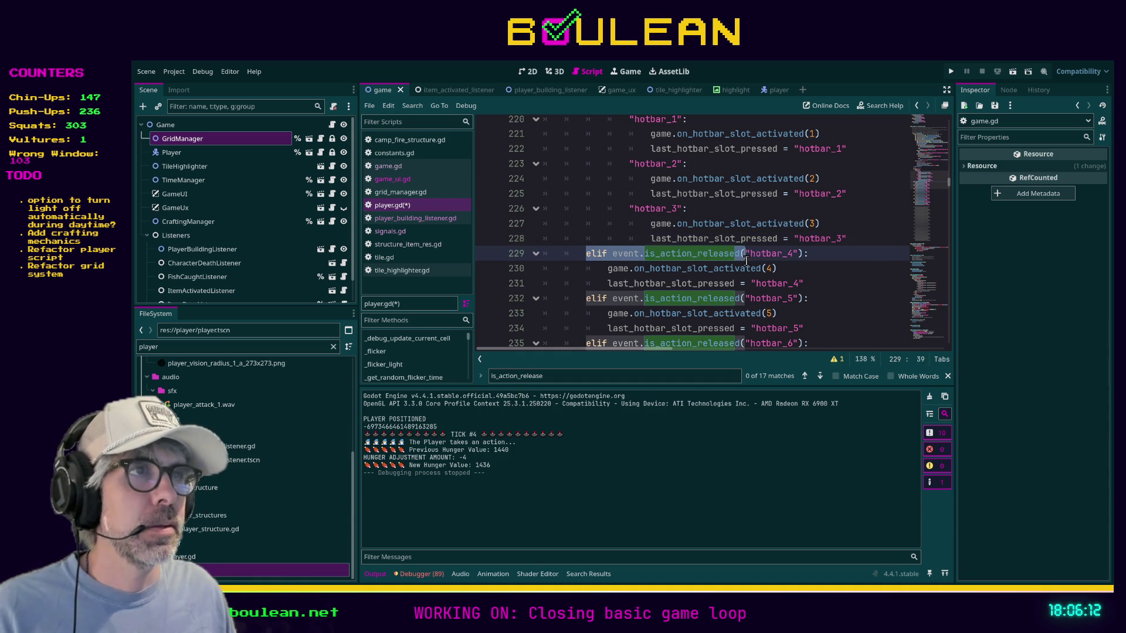
key("BackSpace")
key("Tab")
key("Tab")
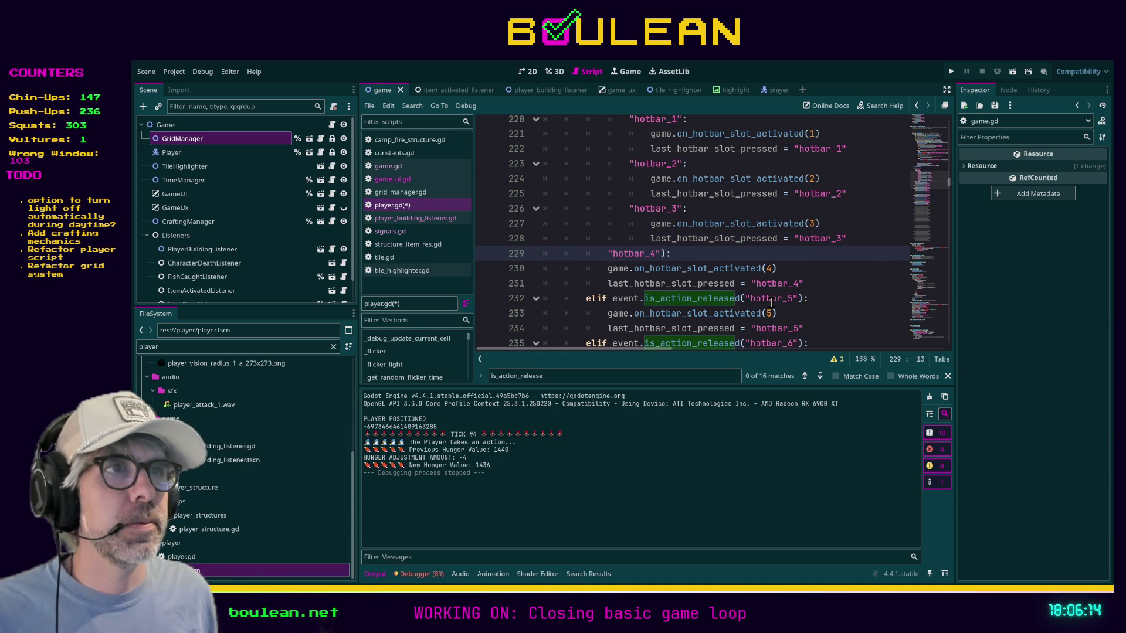
key("End")
key("Left")
key("BackSpace")
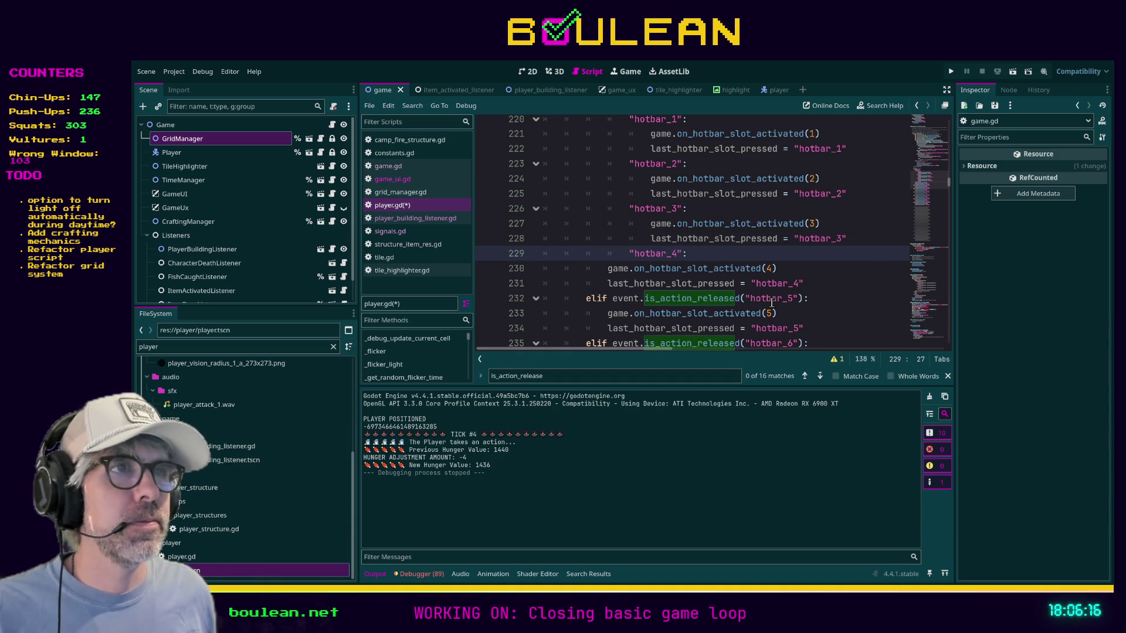
key("Down")
key("Home")
key("Tab")
key("Tab")
key("Down")
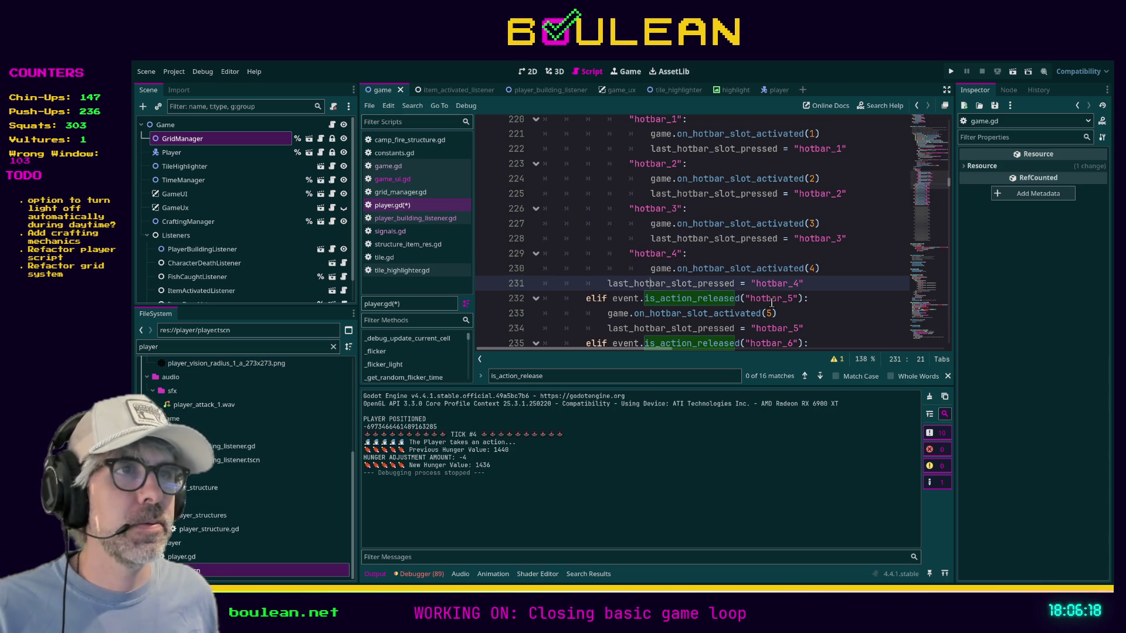
key("Tab")
key("Tab")
key("Down")
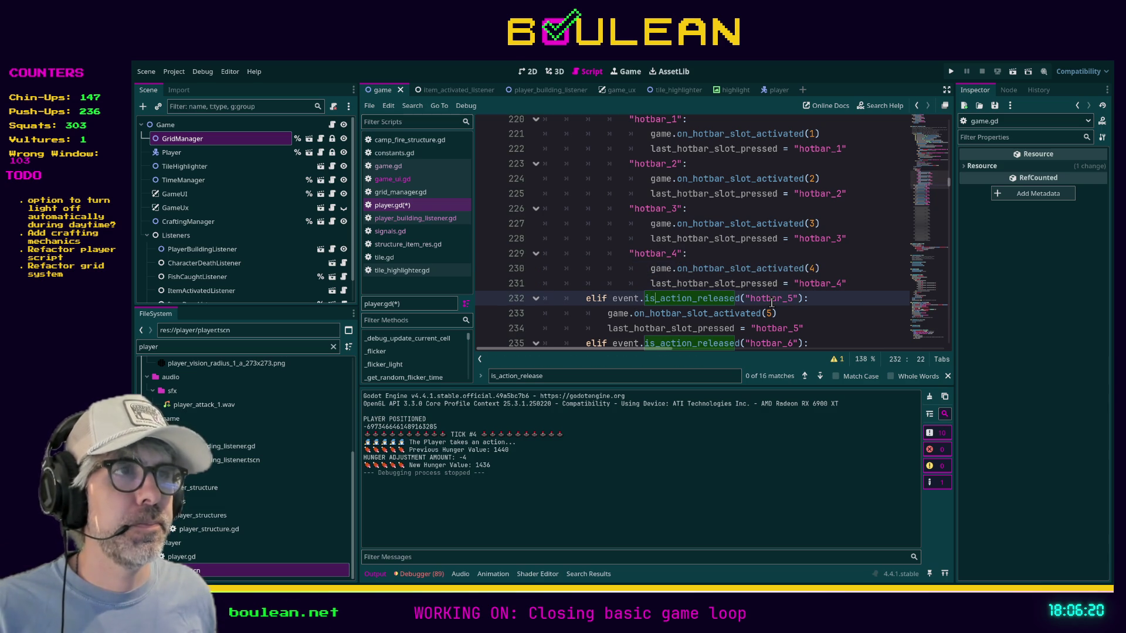
- Convert the hotbar_5 check into a match pattern, dropping the parenthesis and indenting its body
key("Right")
key("Right")
key("Right")
key("Right")
key("Right")
key("Right")
key("shift+Home")
key("BackSpace")
key("Tab")
key("Tab")
key("End")
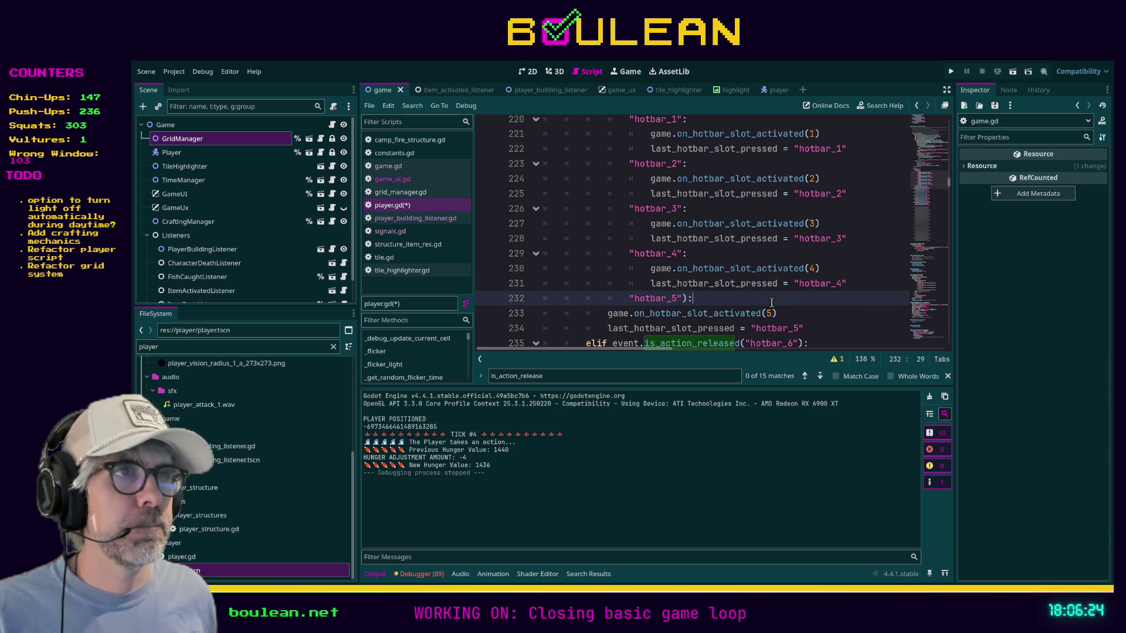
key("Left")
key("BackSpace")
key("Down")
key("Home")
key("Tab")
key("Tab")
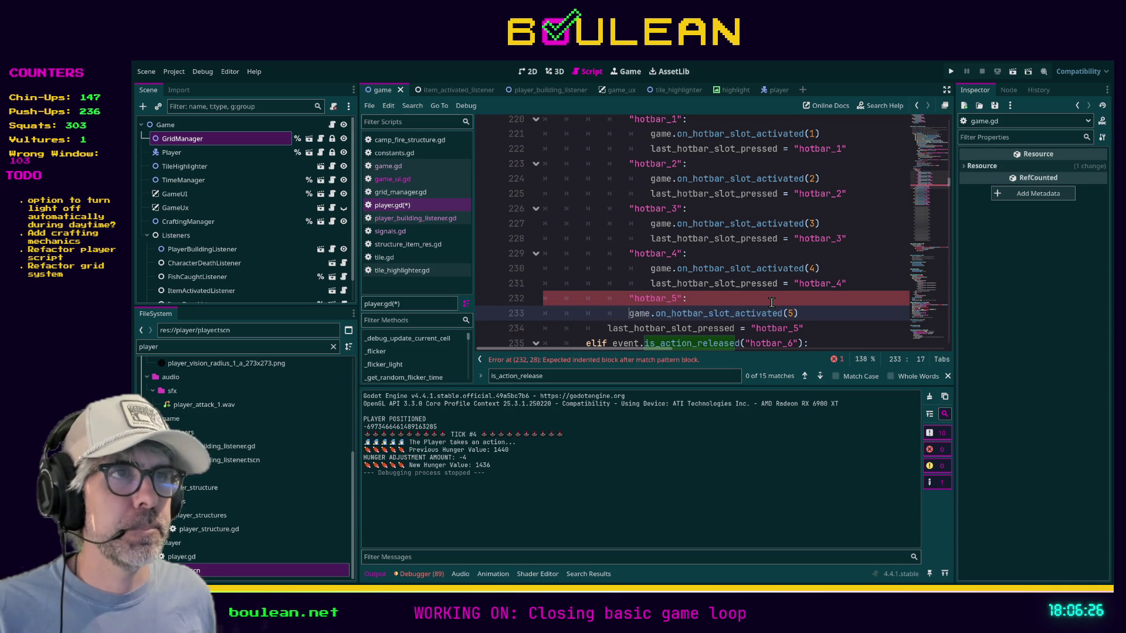
key("Down")
key("Home")
key("Tab")
key("Tab")
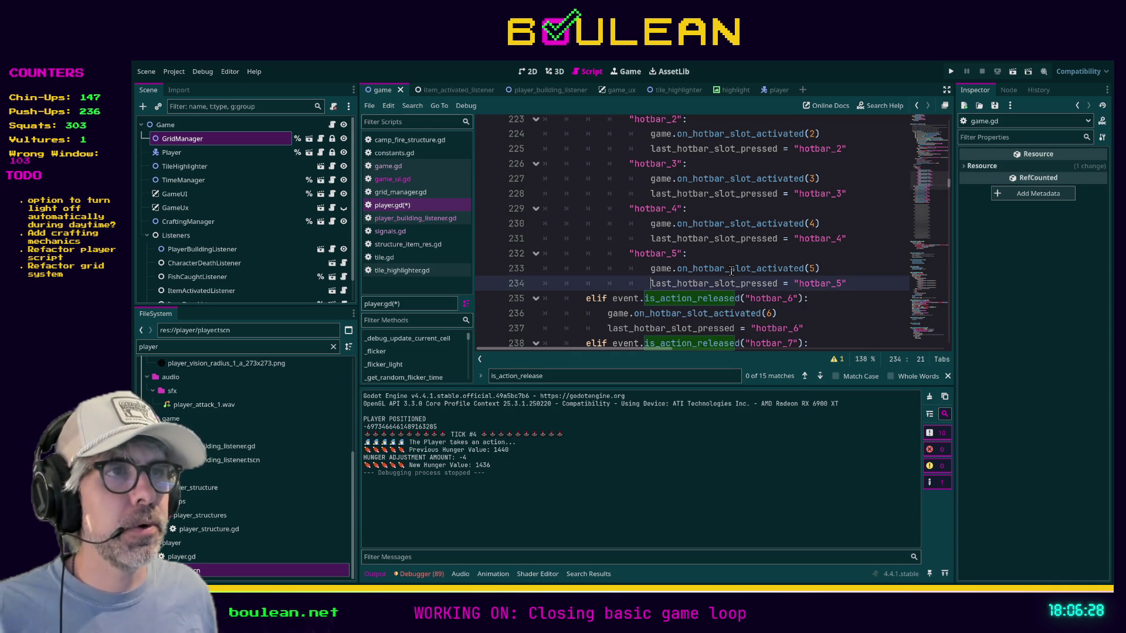
- Convert the hotbar_6 check into a match pattern with its activation and slot lines indented
scroll(727, 267, "down", 2)
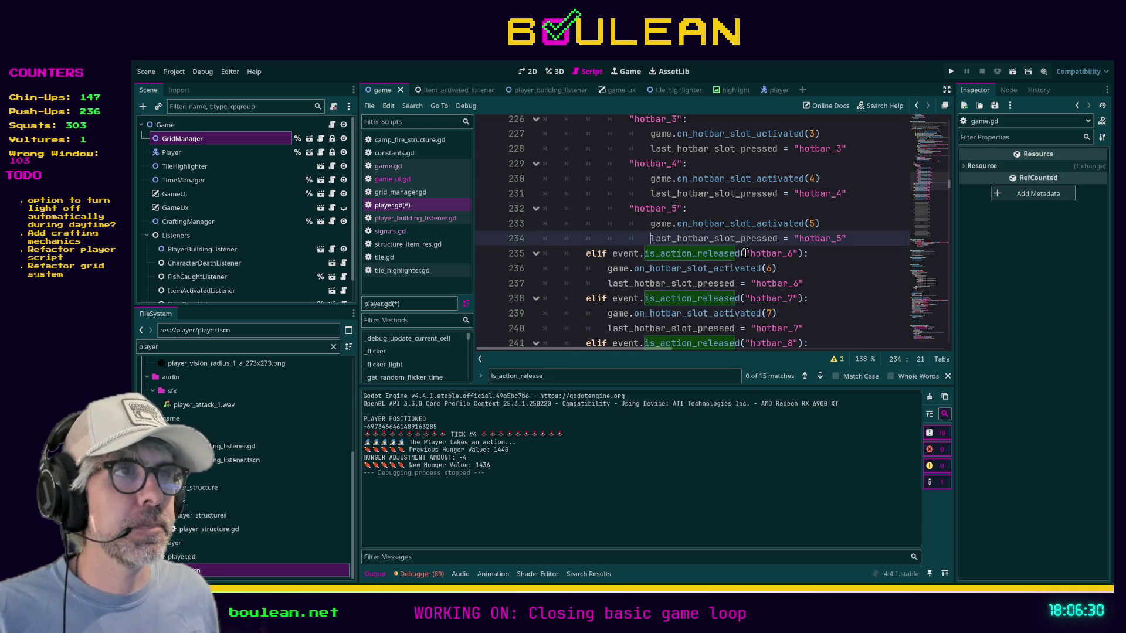
left_click_drag(741, 253, 641, 253)
key("shift+Home")
key("BackSpace")
key("Tab")
key("Tab")
key("BackSpace")
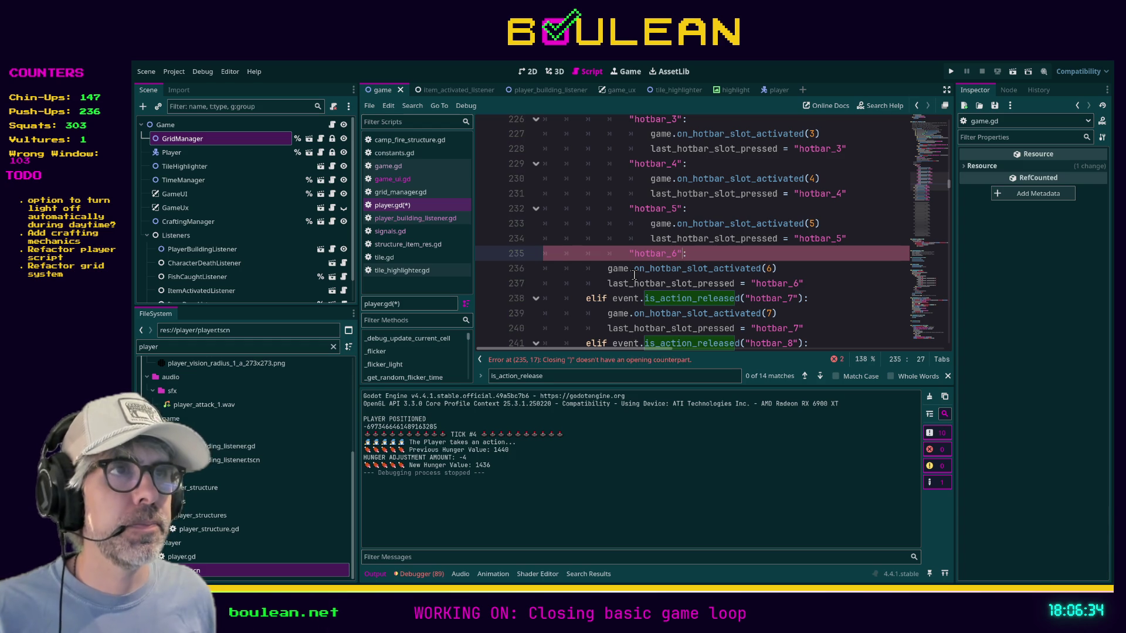
key("Down")
key("Home")
key("Tab")
key("Tab")
key("Down")
key("Home")
key("Tab")
key("Tab")
key("Down")
- Convert the hotbar_7 check into a match pattern and align the hotbar_6 and hotbar_7 bodies
key("shift+Right")
key("shift+Right")
key("shift+Right")
key("shift+Right")
key("shift+Right")
key("shift+Right")
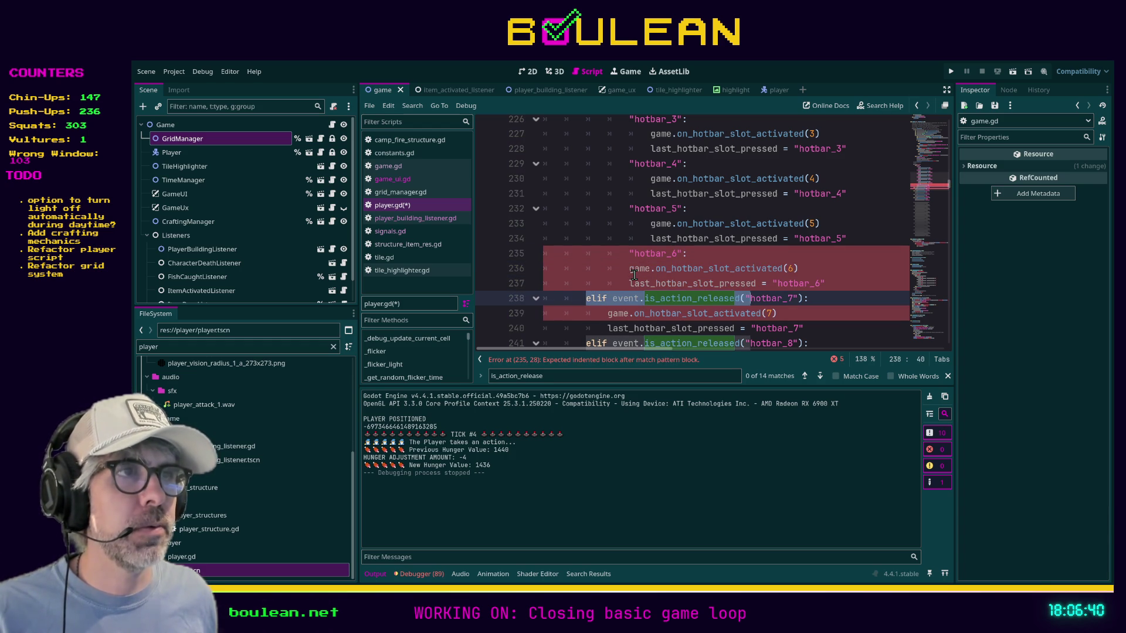
key("BackSpace")
key("Tab")
key("Tab")
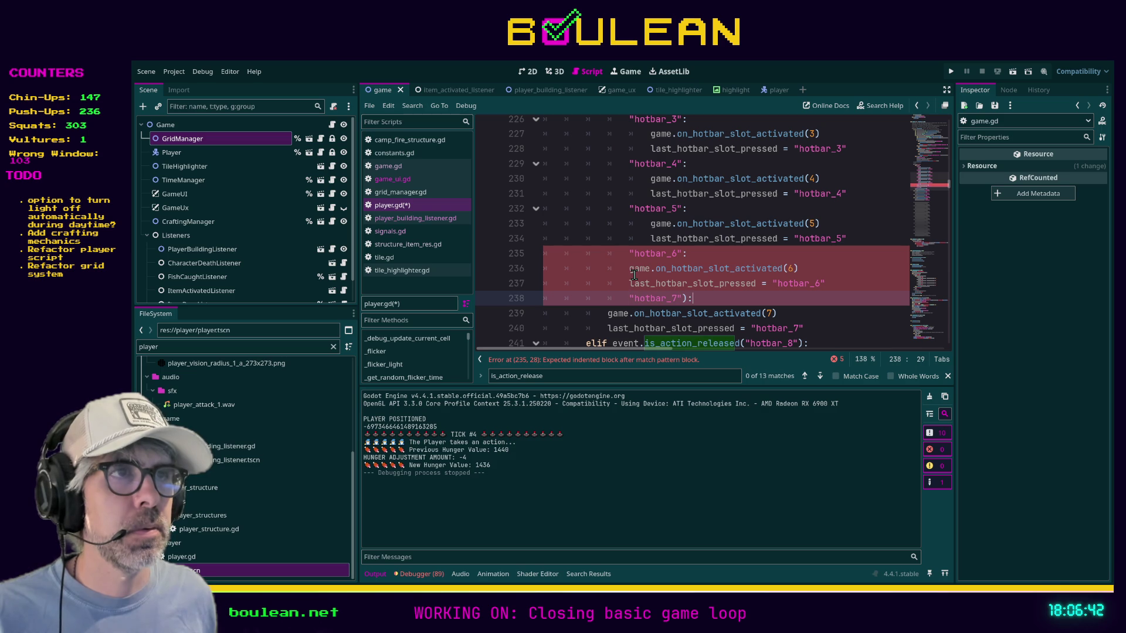
key("Down")
key("Home")
key("Tab")
key("Down")
key("Home")
key("Tab")
key("Tab")
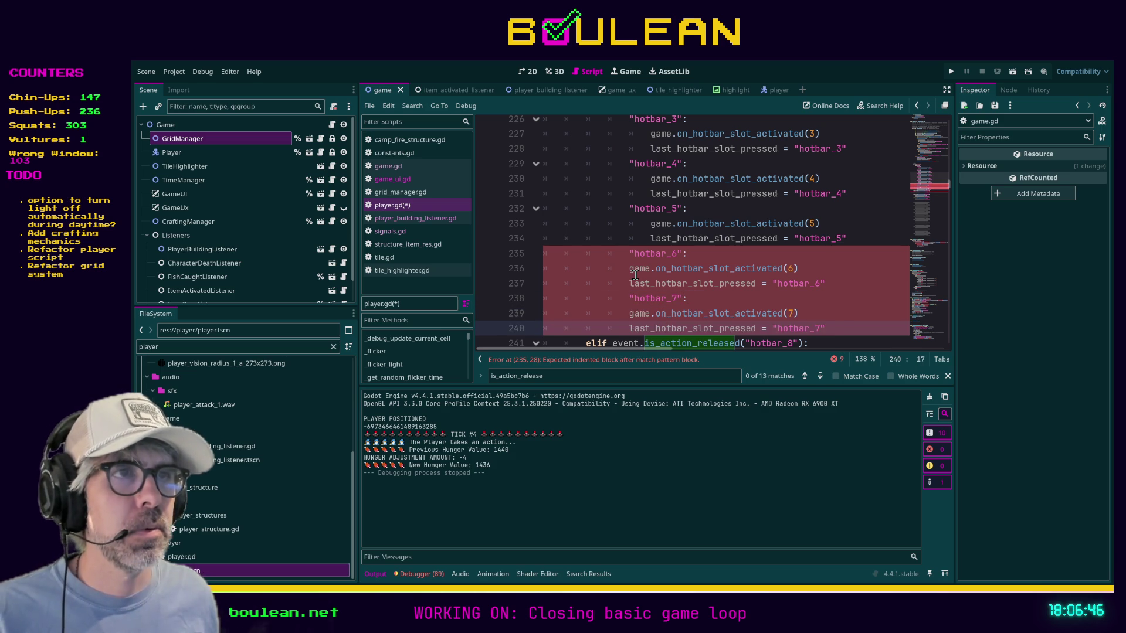
key("Up")
key("Home")
key("Tab")
left_click(627, 283)
key("Tab")
key("Up")
key("Home")
key("Tab")
- Convert the hotbar_8 check into a match pattern and indent its activation call and slot assignment
scroll(621, 299, "down", 2)
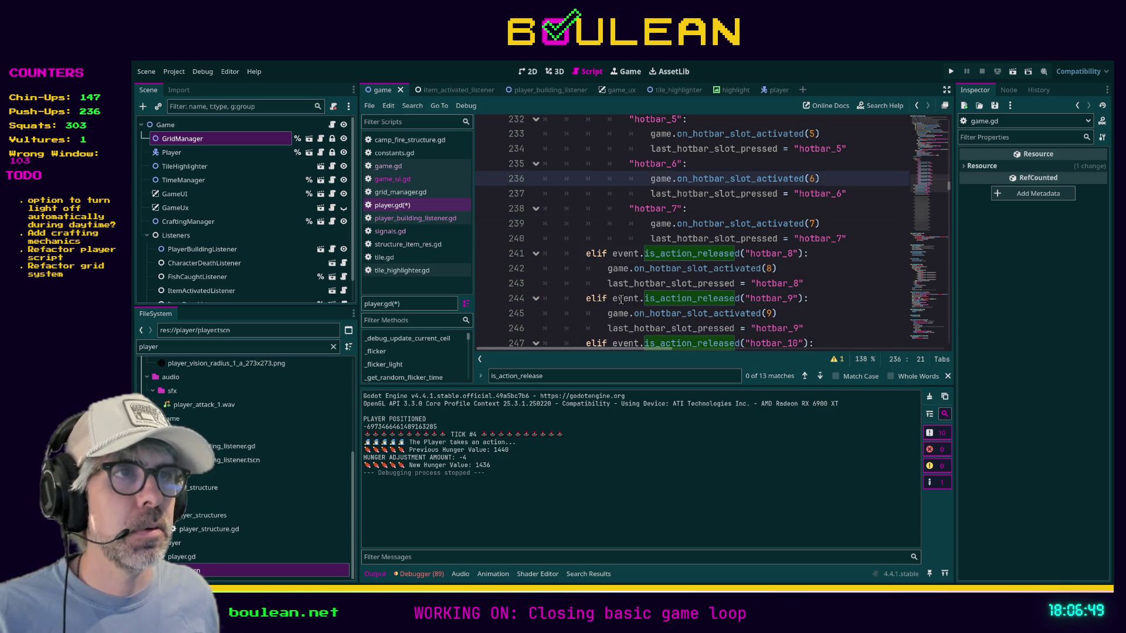
left_click(776, 253)
key("shift+Home")
key("BackSpace")
key("Tab")
key("Tab")
key("Left")
key("BackSpace")
left_click(602, 271)
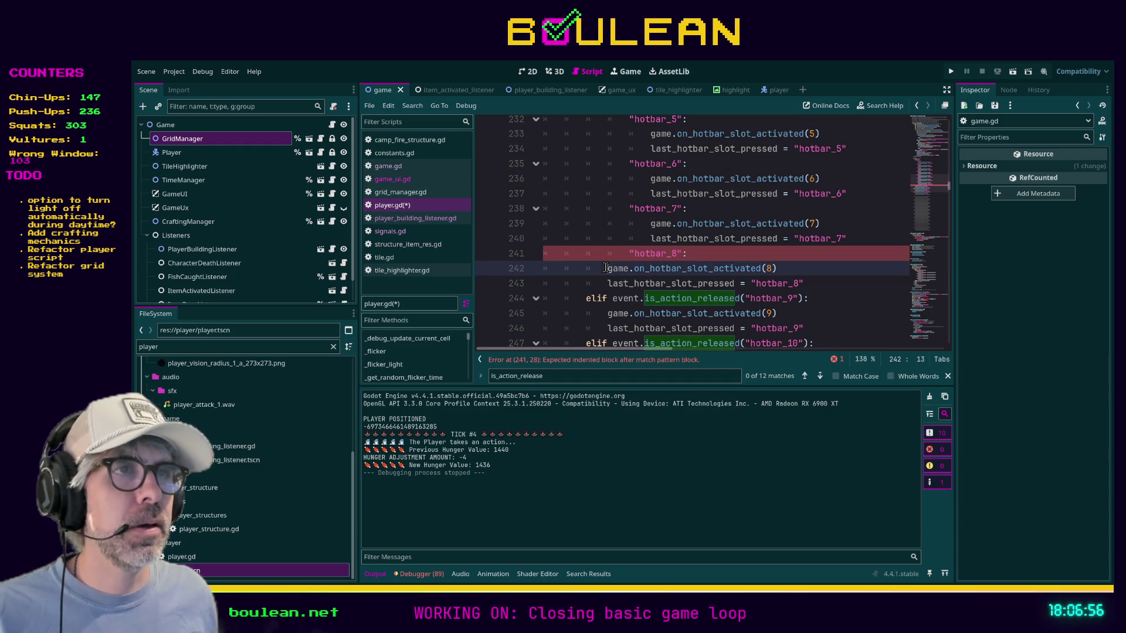
key("Tab")
key("Tab")
key("Down")
key("Tab")
key("Tab")
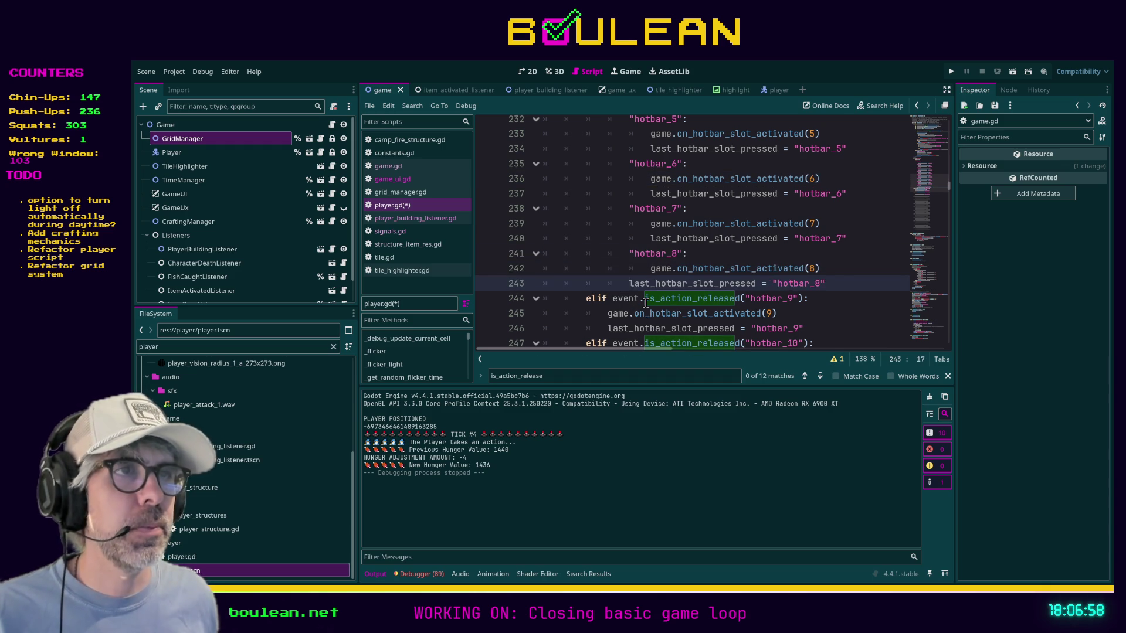
left_click_drag(587, 299, 742, 298)
- Remove the leftover #match comment and the empty line above the if check
key("ctrl+z")
key("ctrl+z")
key("ctrl+z")
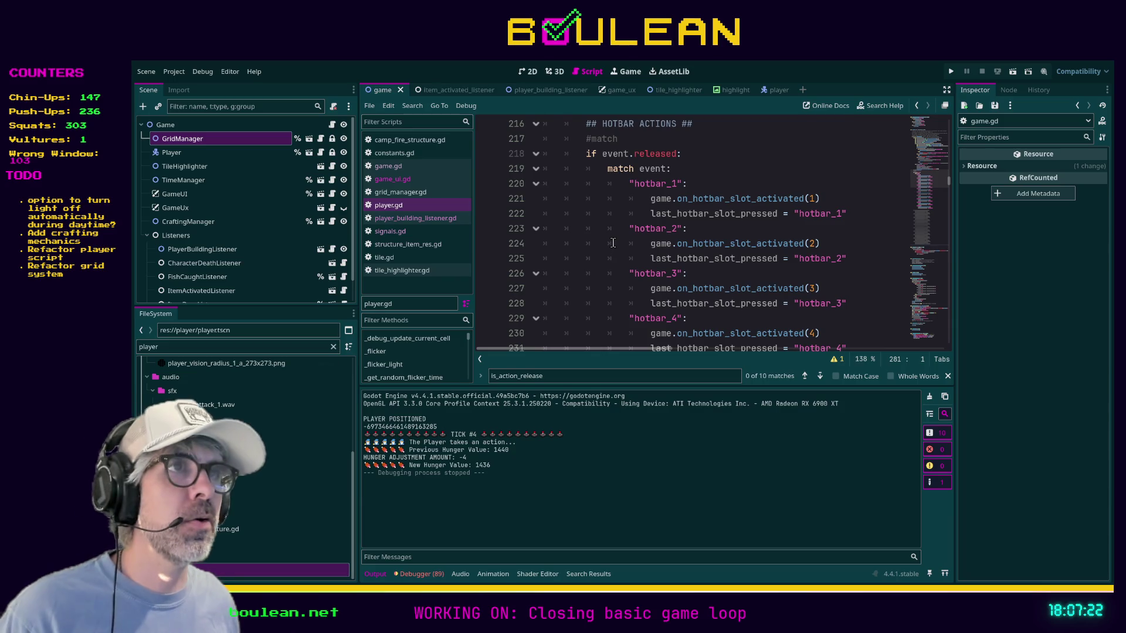
key("ctrl+z")
key("ctrl+z")
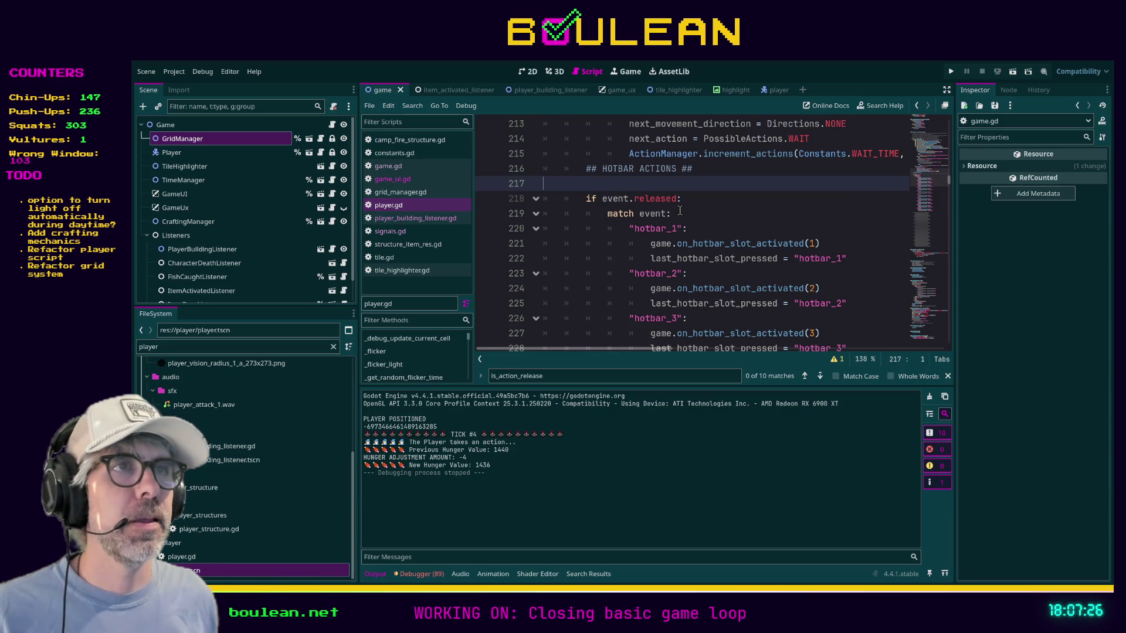
key("ctrl+z")
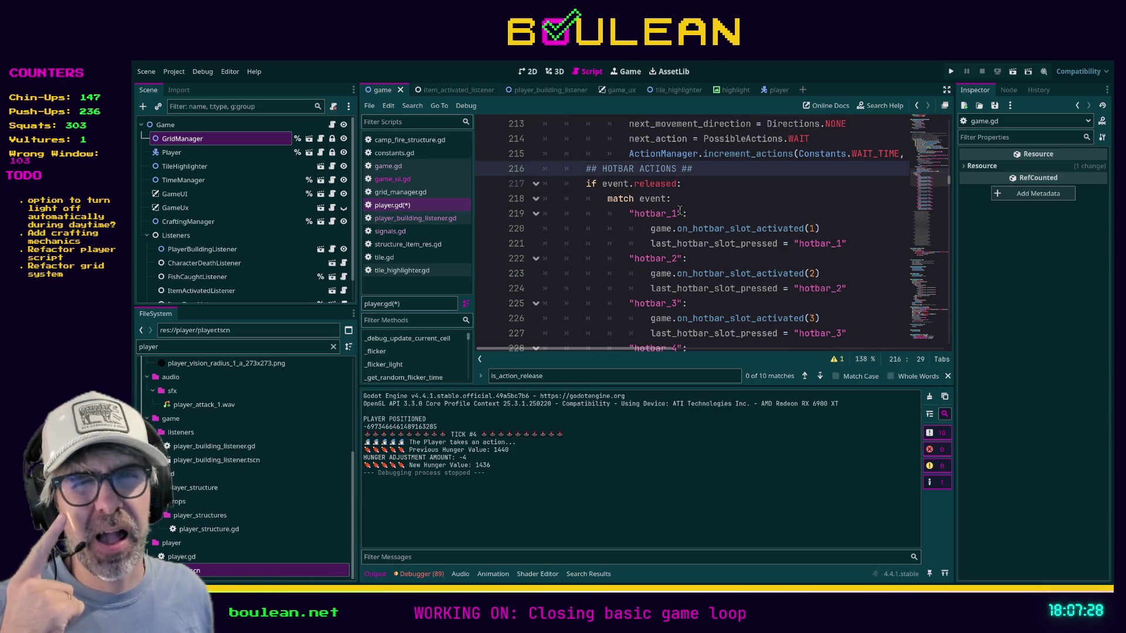
- Save player.gd, launch the game, and press hotbar key 1 to test it
left_click(723, 201)
key("ctrl+s")
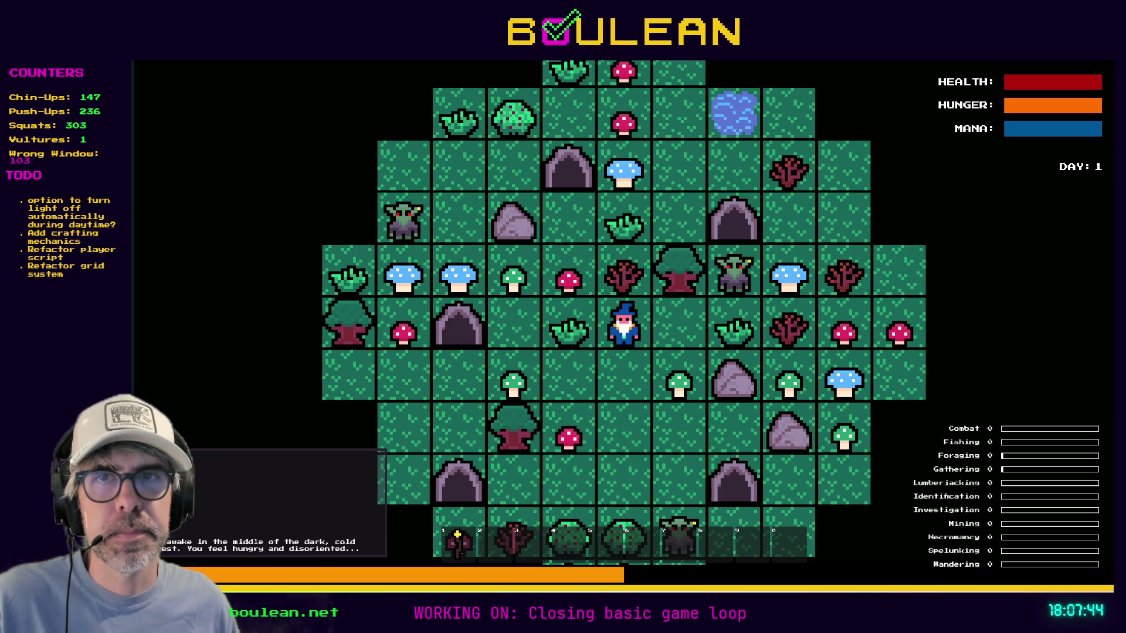
key("1")
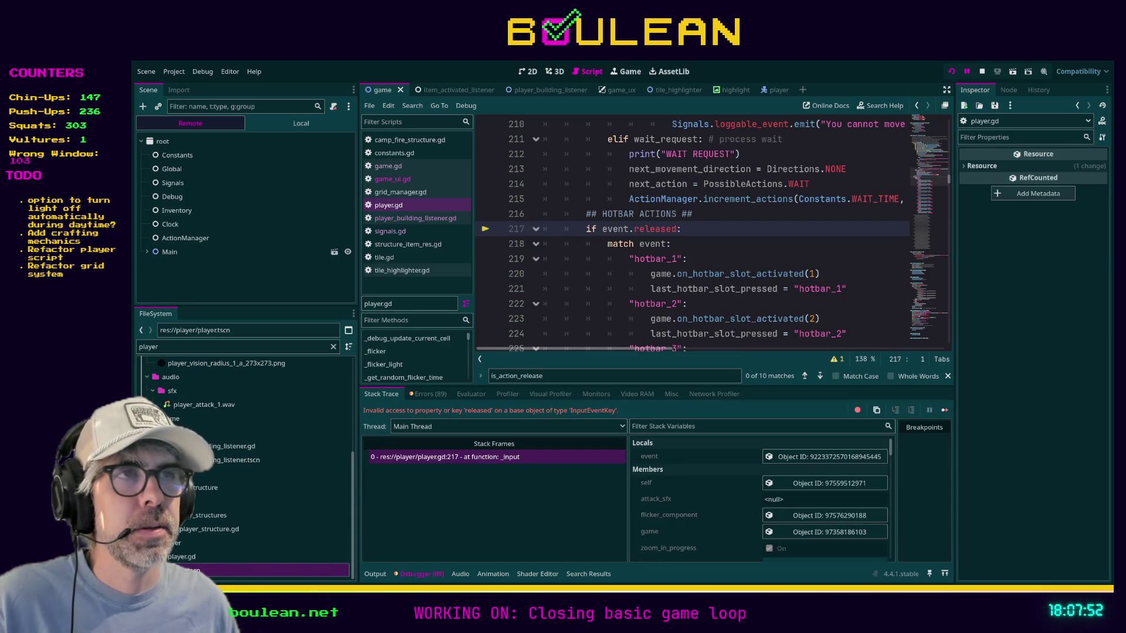
- Change line 217 to 'if event.released():' and rerun the game with F5
key("Left")
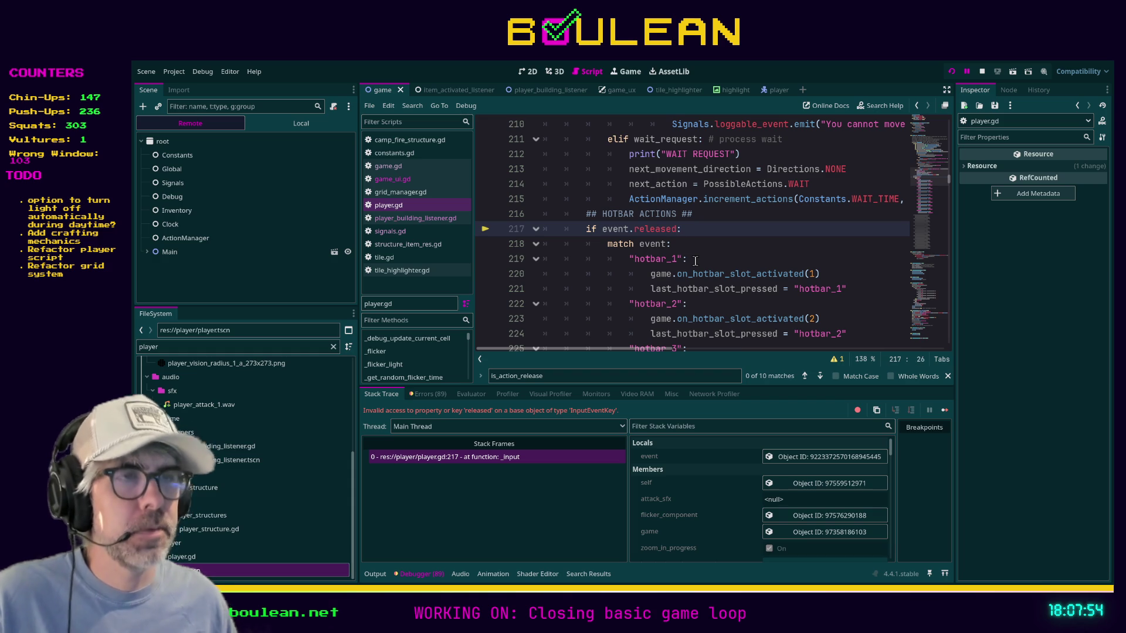
type("()")
left_click(696, 261)
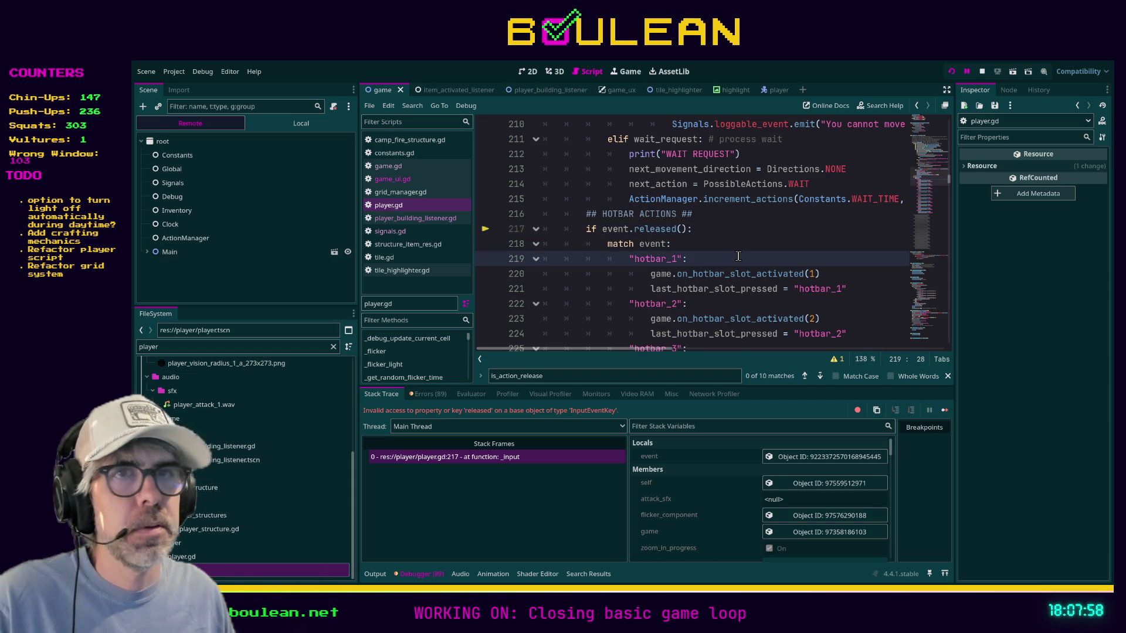
key("F5")
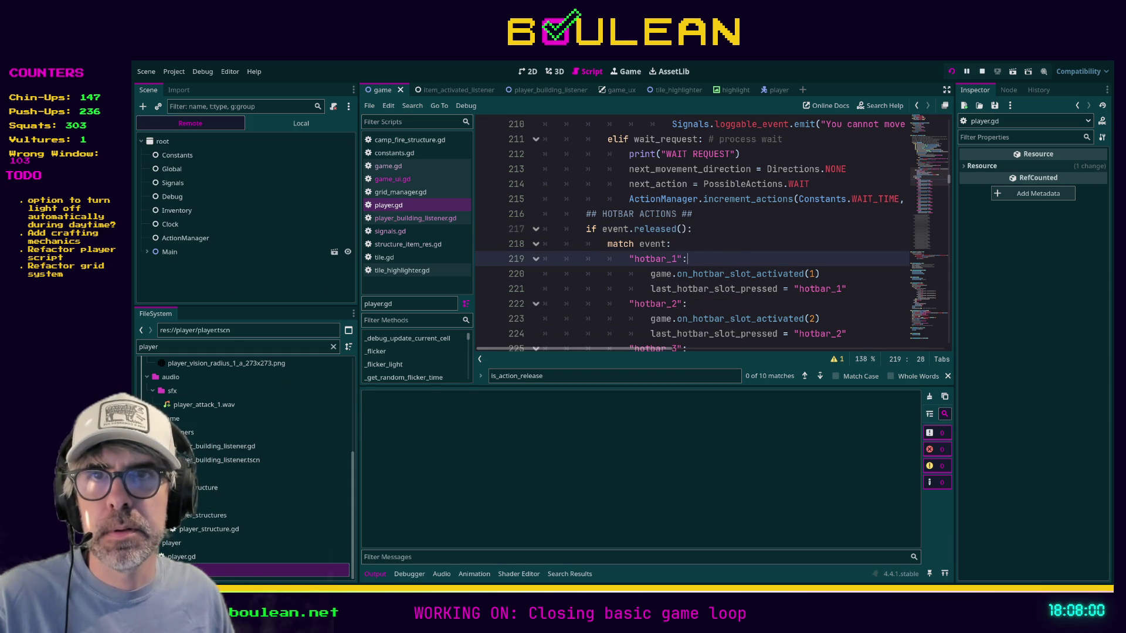
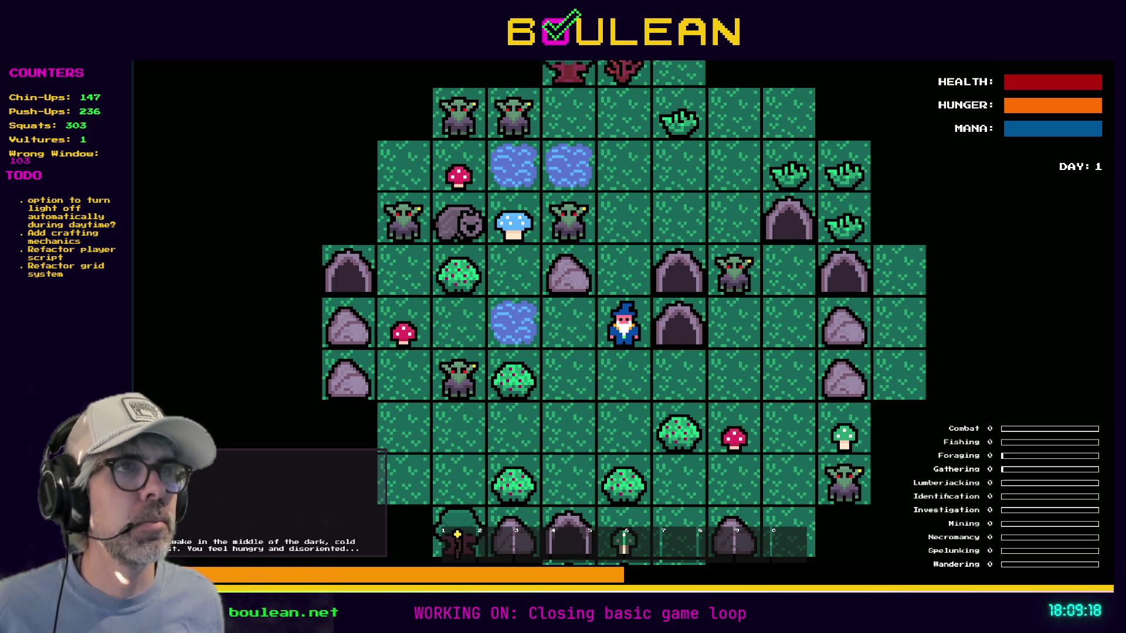
- Run one more test of the game, stop it, and put the caret at the end of line 217's is_released check
key("F8")
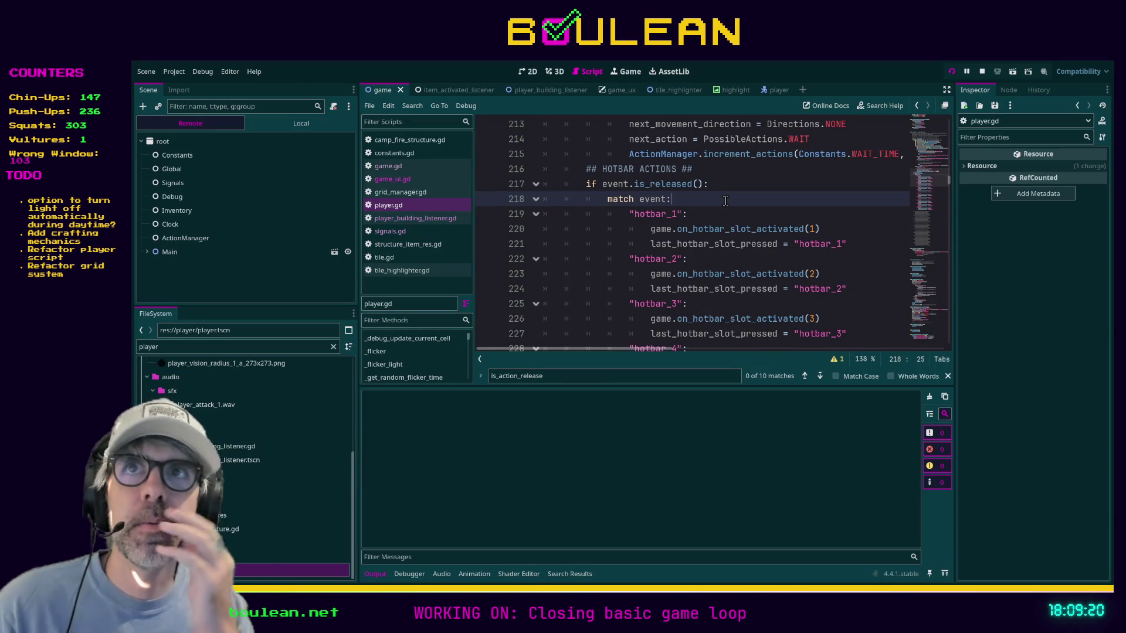
key("F5")
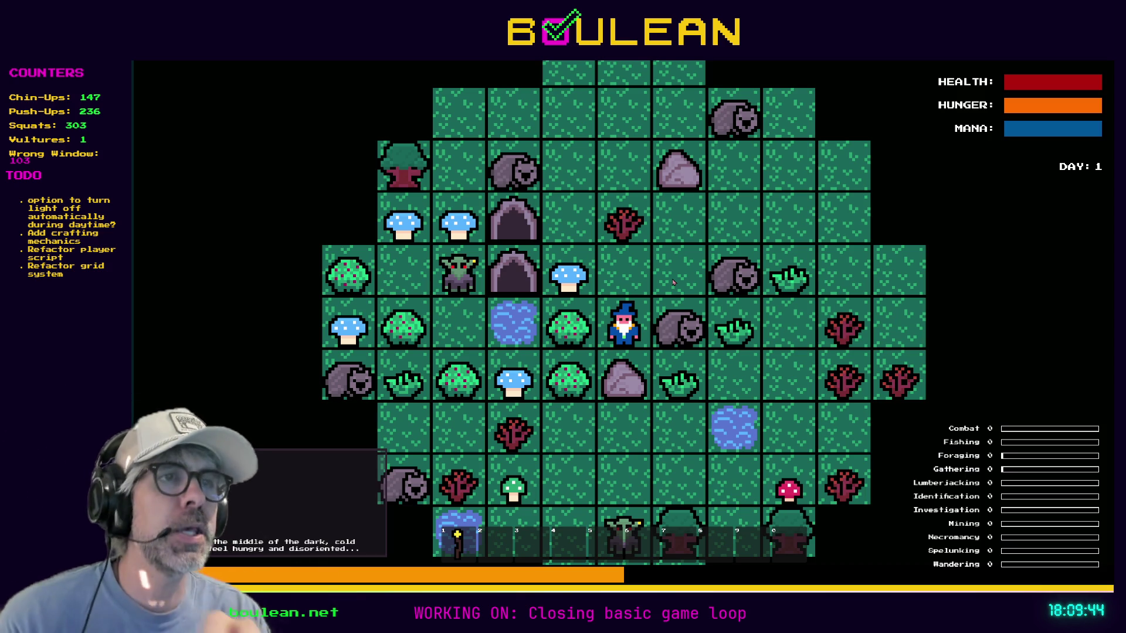
key("F8")
left_click_drag(709, 184, 535, 184)
left_click(717, 185)
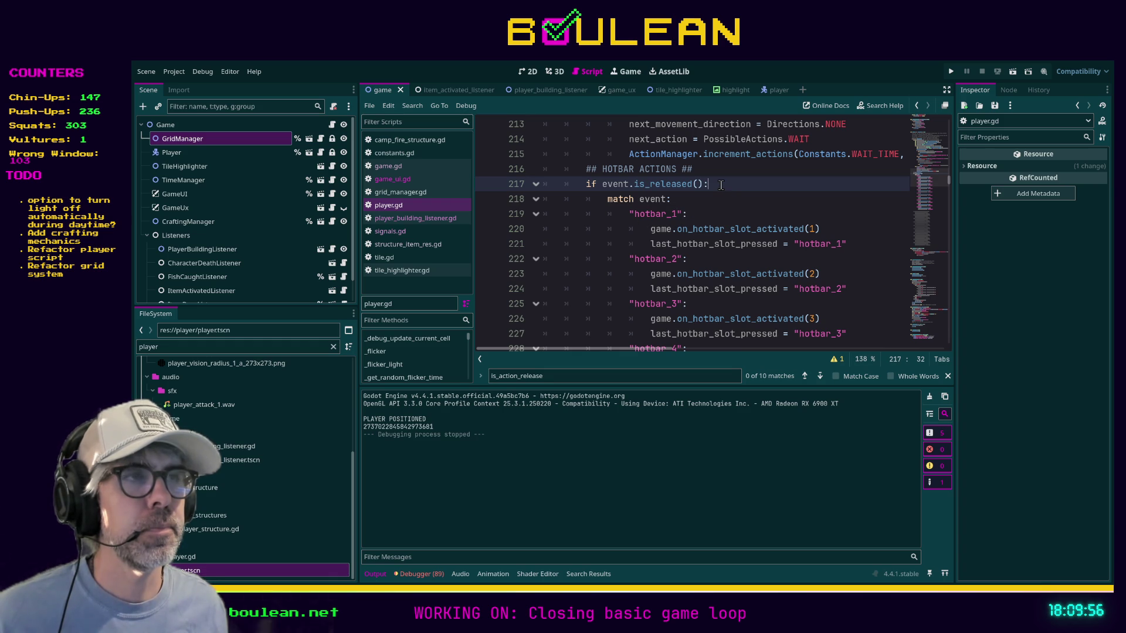
left_click(633, 228)
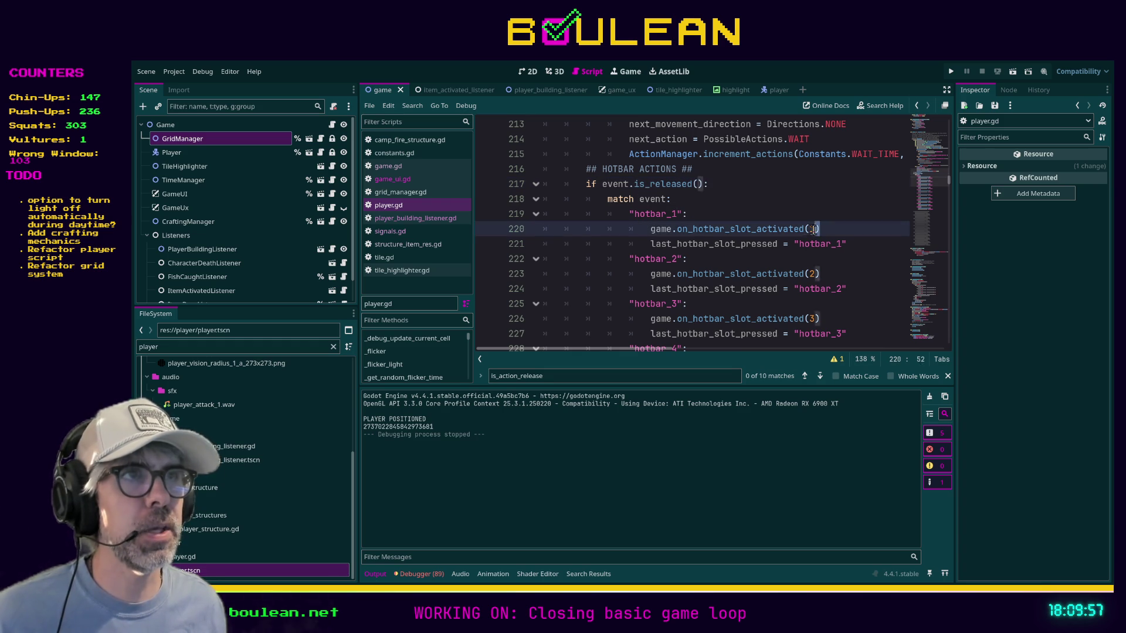
left_click(635, 213)
left_click(736, 189)
key("ctrl+s")
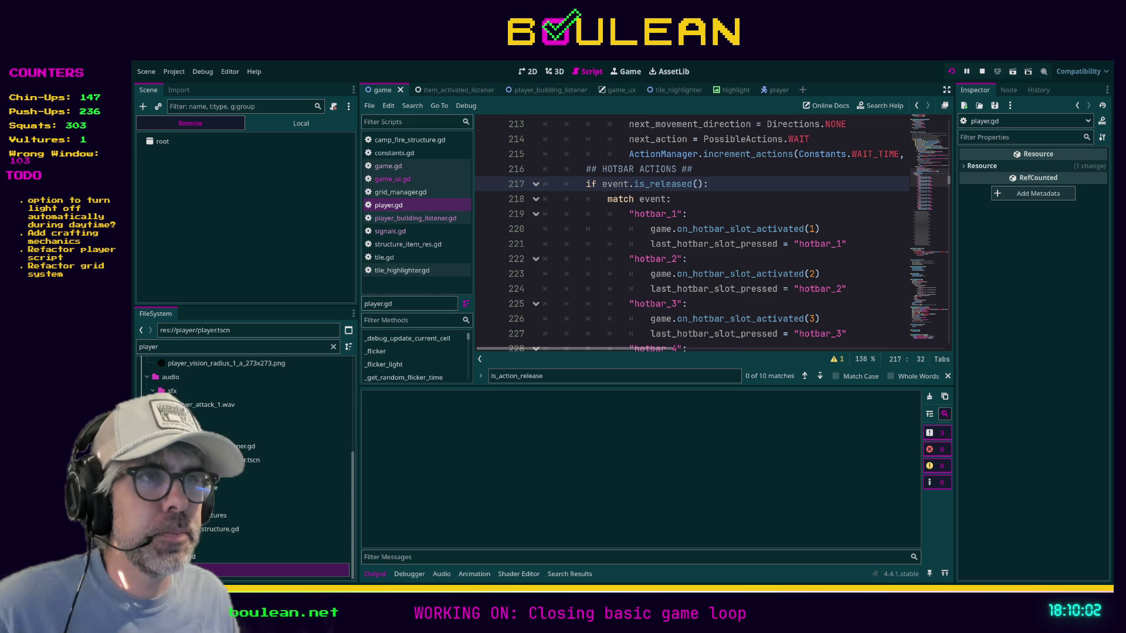
key("c")
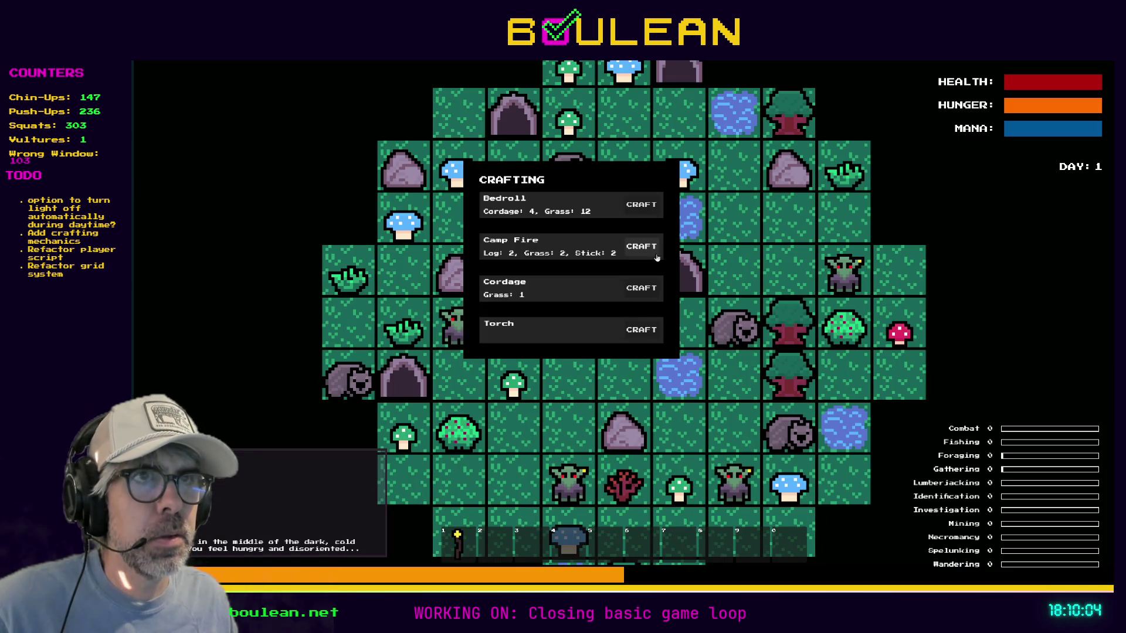
left_click(643, 246)
key("c")
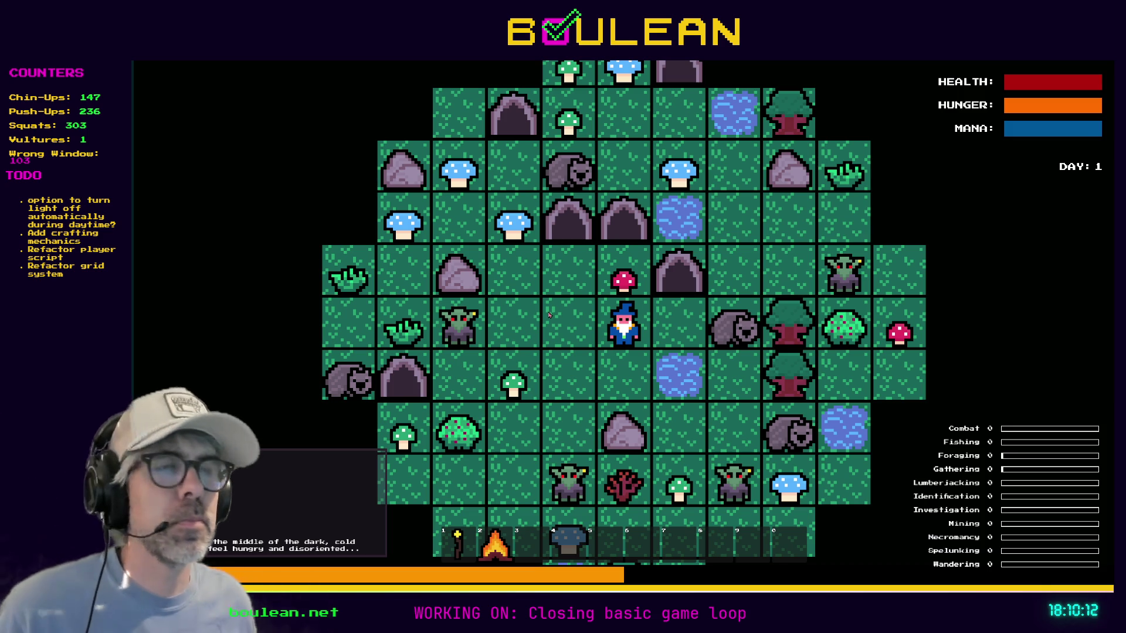
key("F8")
scroll(685, 239, "up", 2)
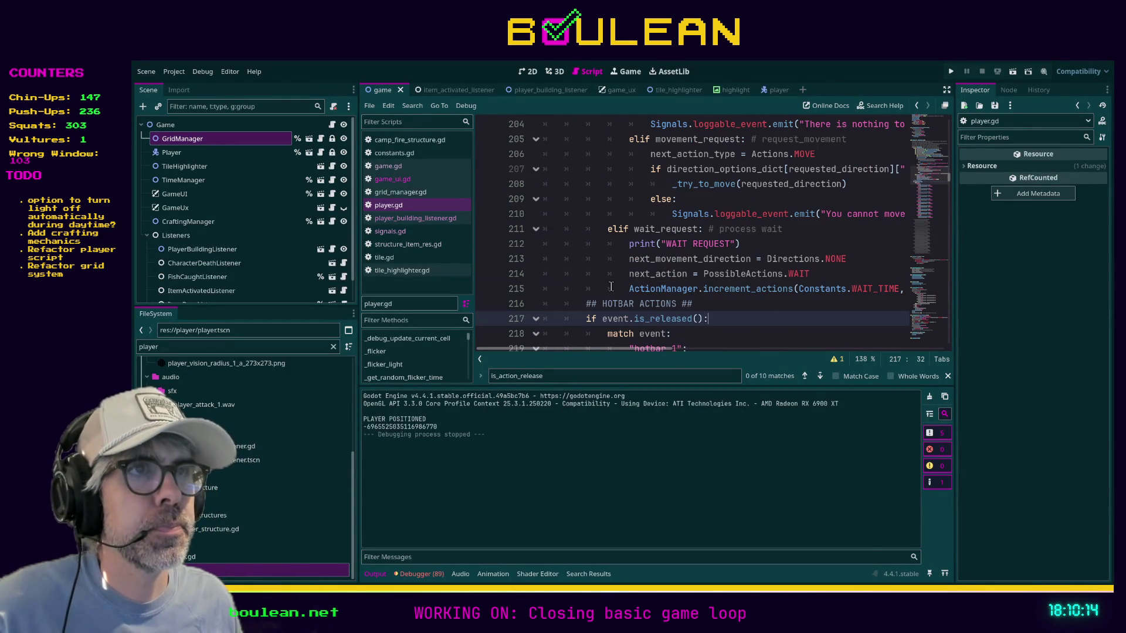
scroll(588, 315, "up", 8)
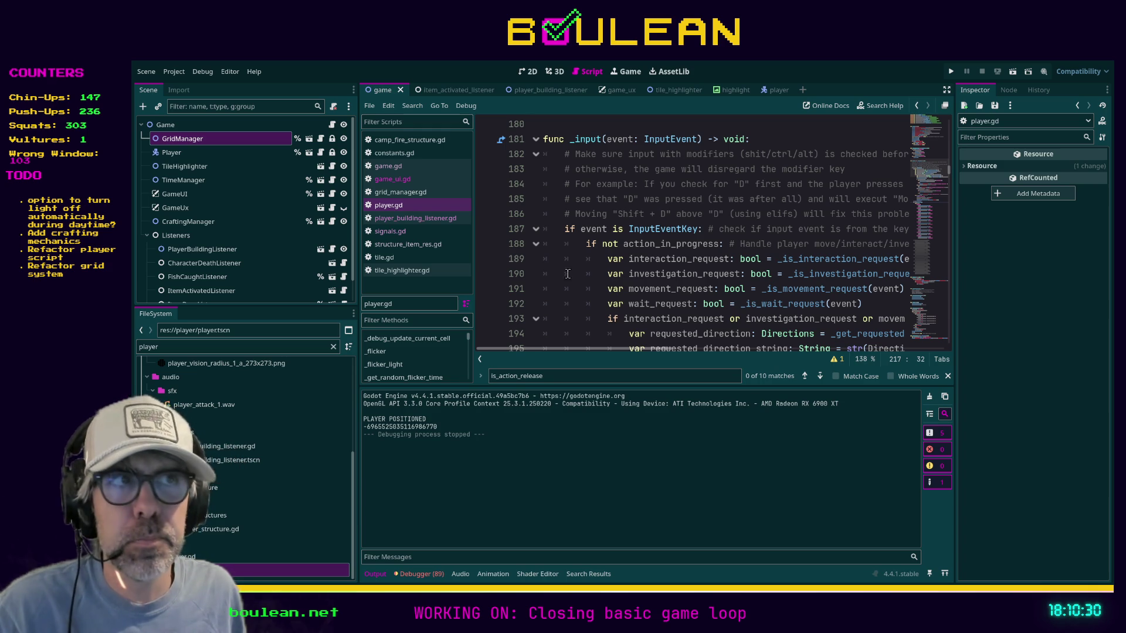
scroll(586, 234, "down", 2)
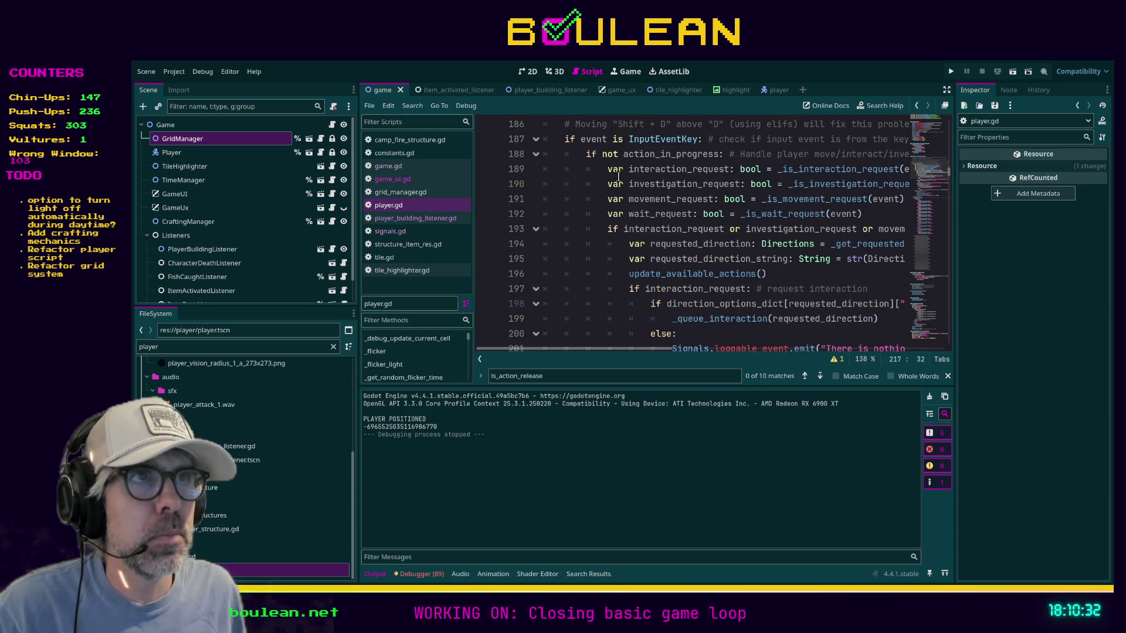
scroll(580, 168, "down", 7)
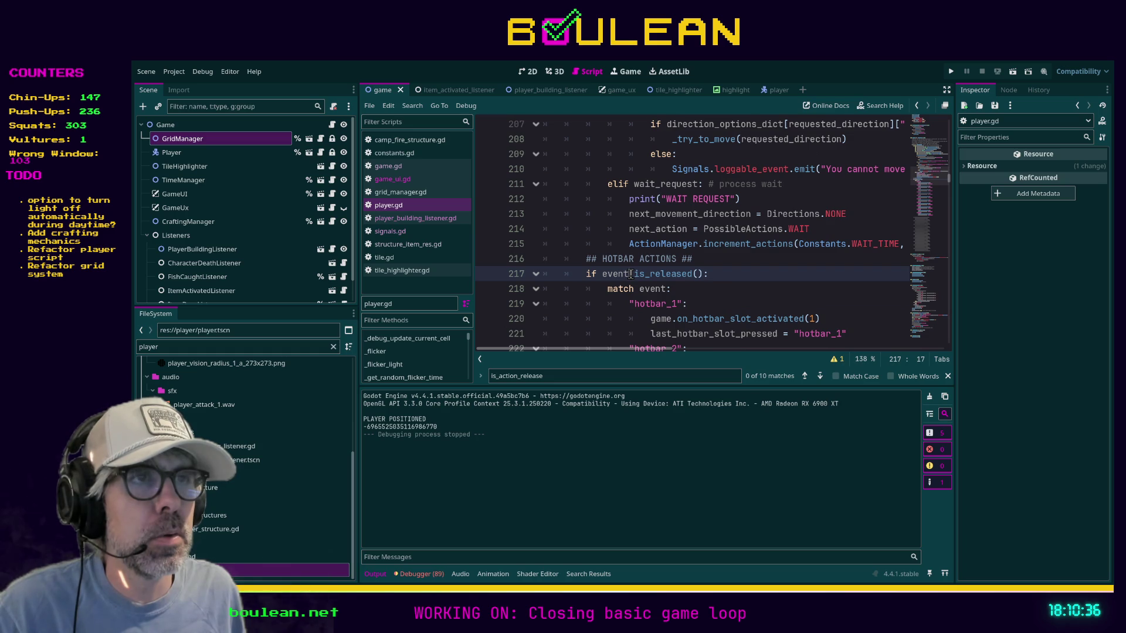
left_click(702, 274, "shift")
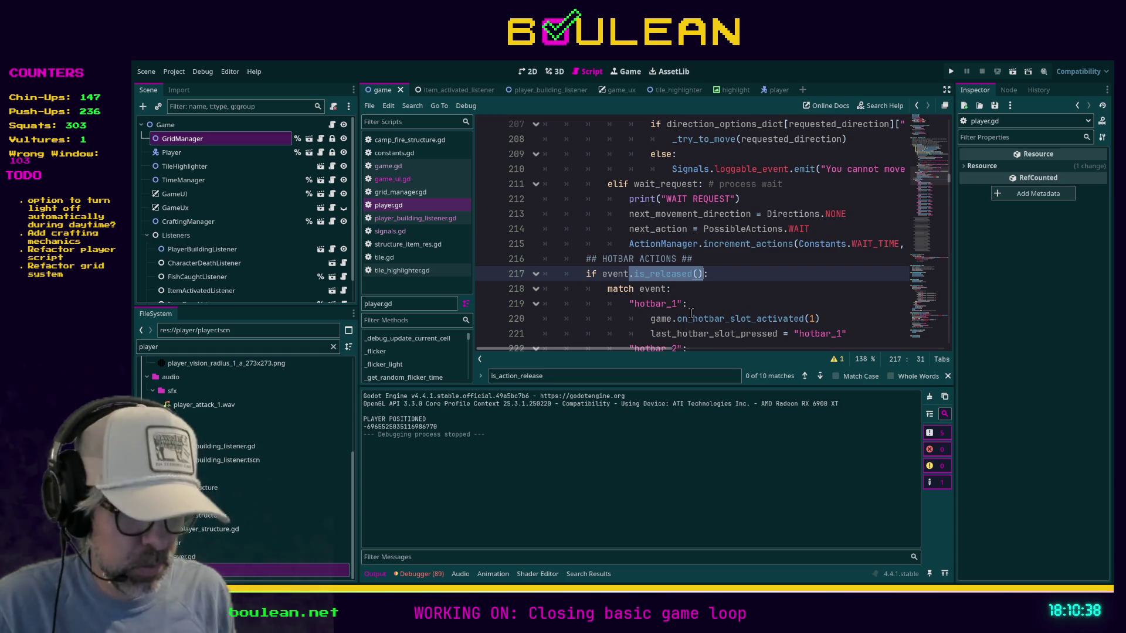
- Change line 217 to 'if event is InputEventAction:' by picking InputEventAction from autocomplete
type("i ")
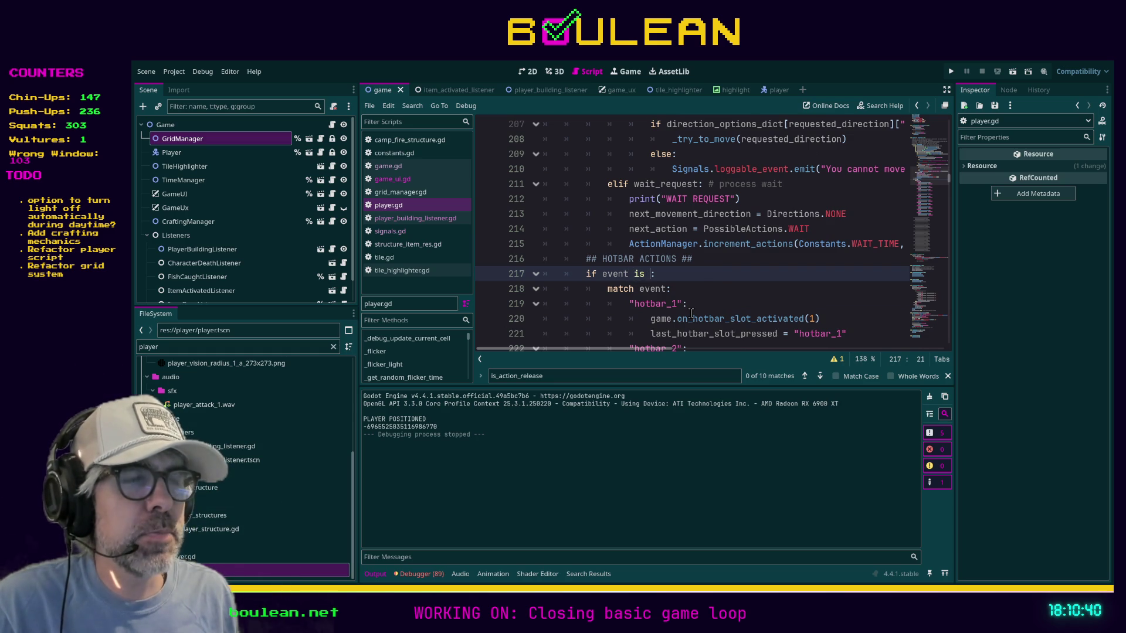
type(" Ac")
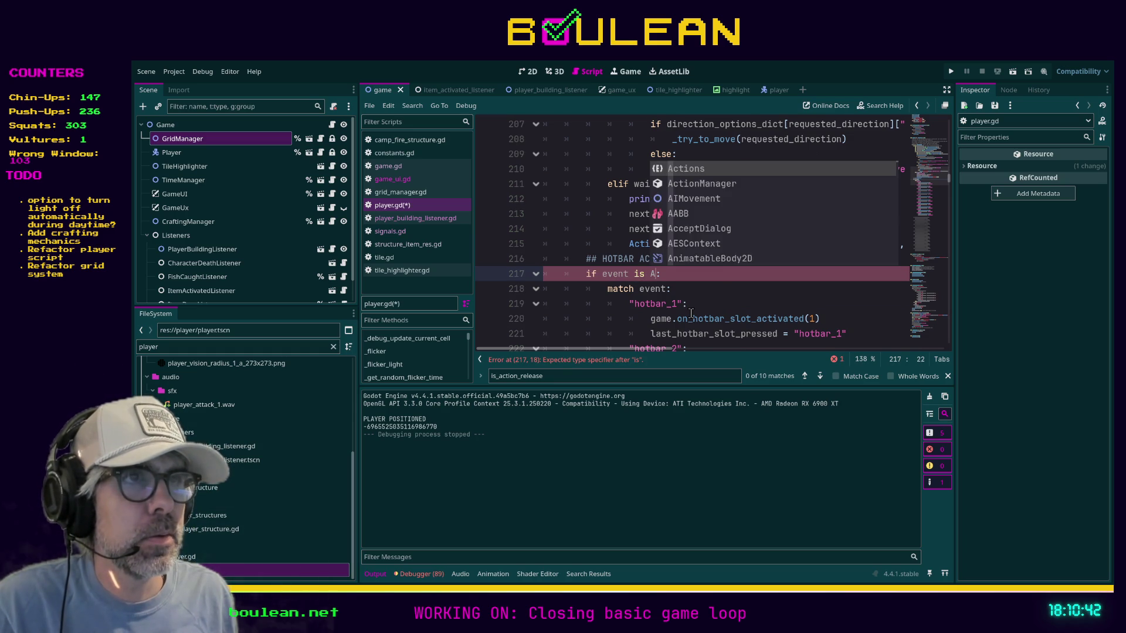
type("tion")
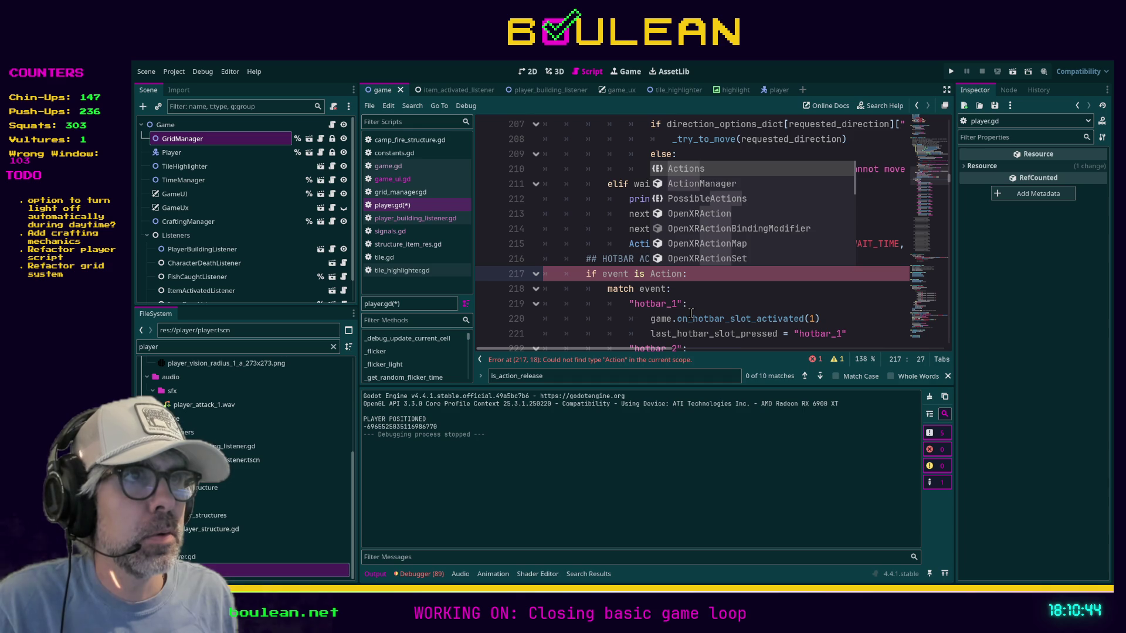
scroll(600, 266, "up", 9)
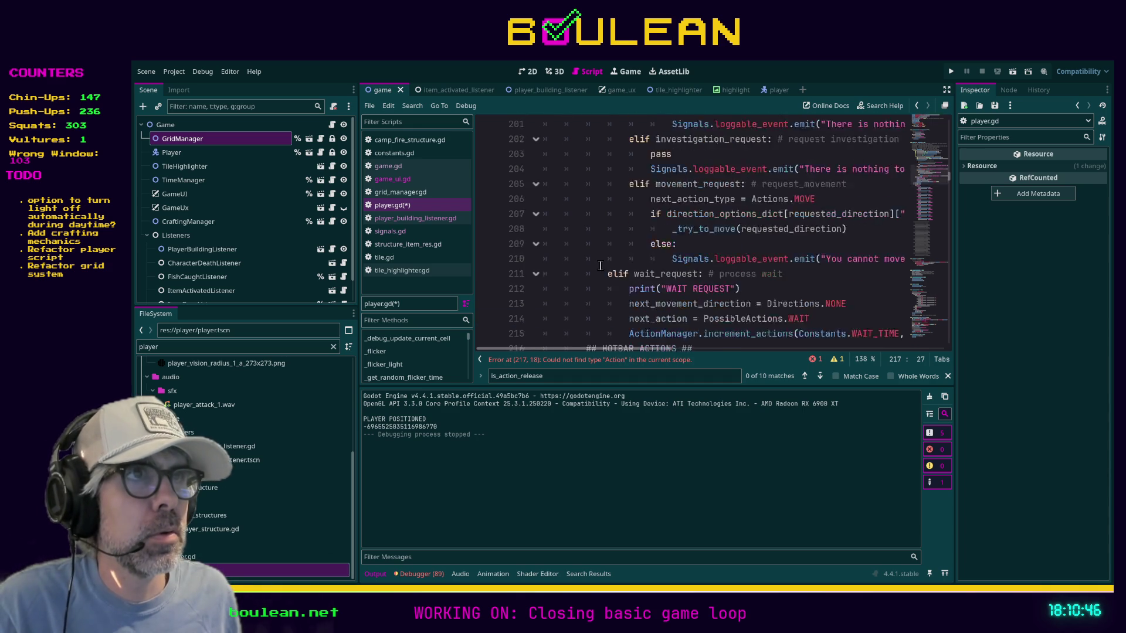
scroll(600, 265, "up", 1)
scroll(613, 250, "down", 9)
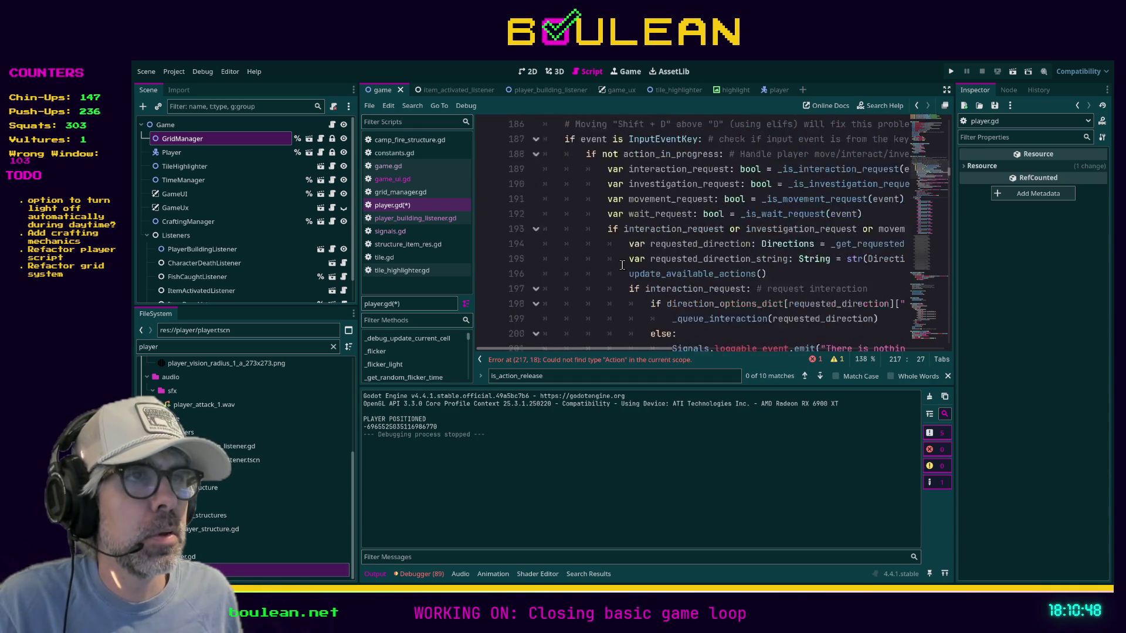
key("BackSpace")
key("BackSpace")
key("BackSpace")
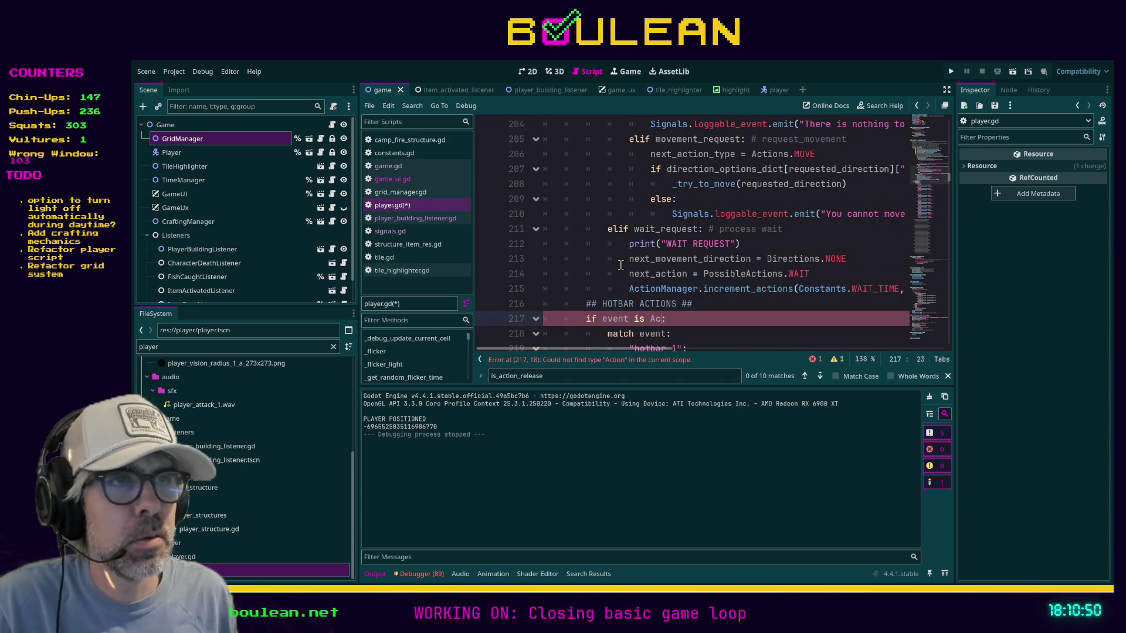
type("Input")
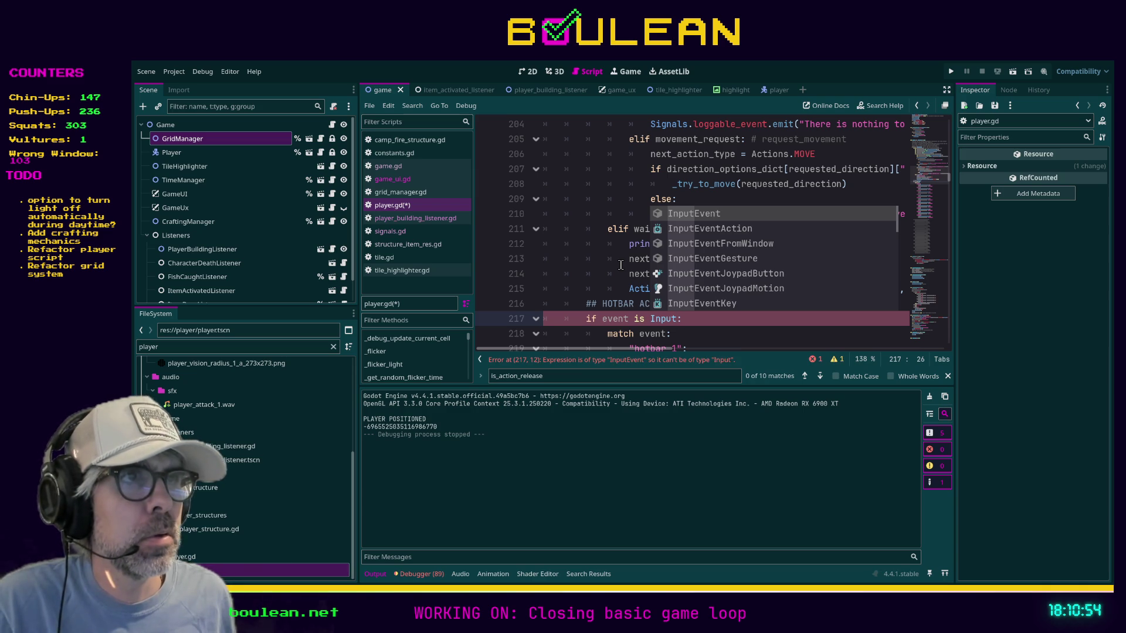
key("Down")
key("Down")
key("Down")
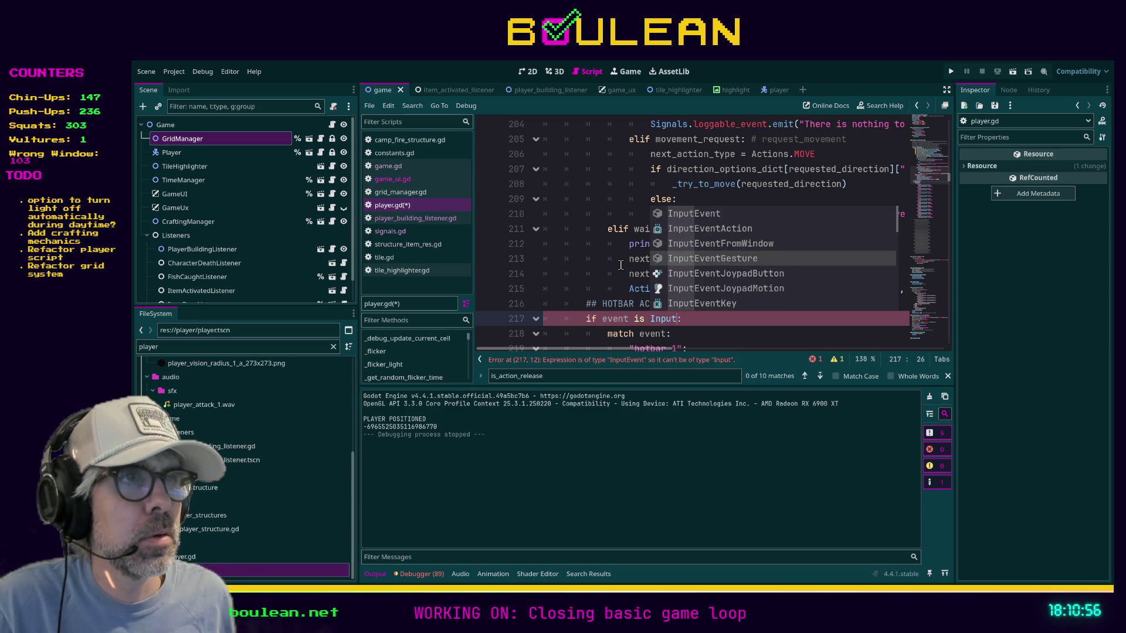
key("Down")
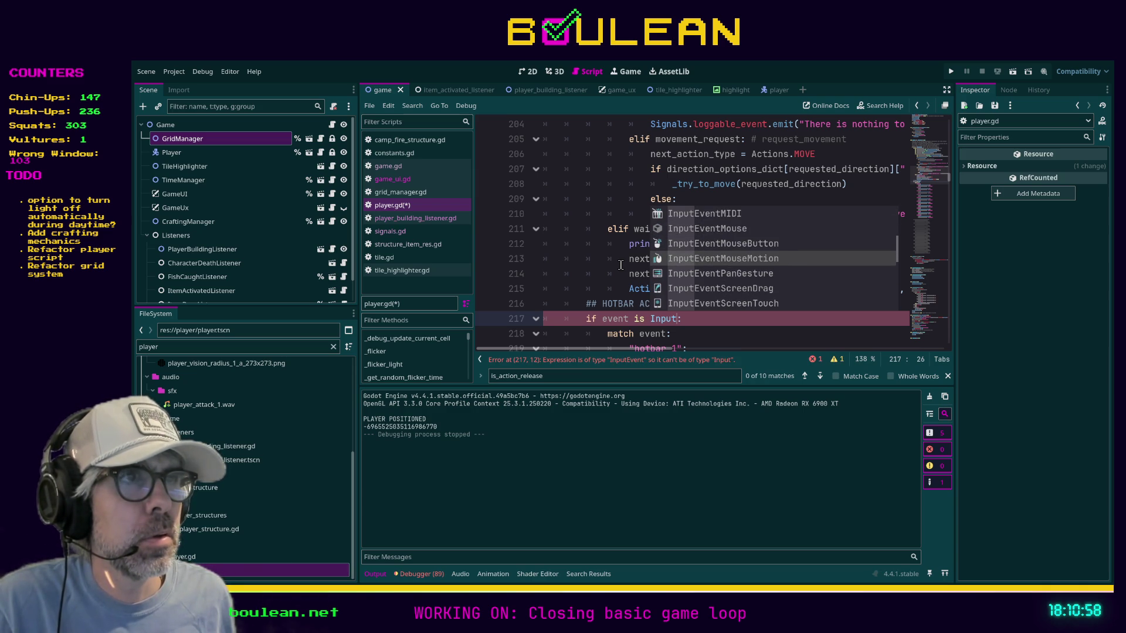
key("Down")
key("Down")
key("Down")
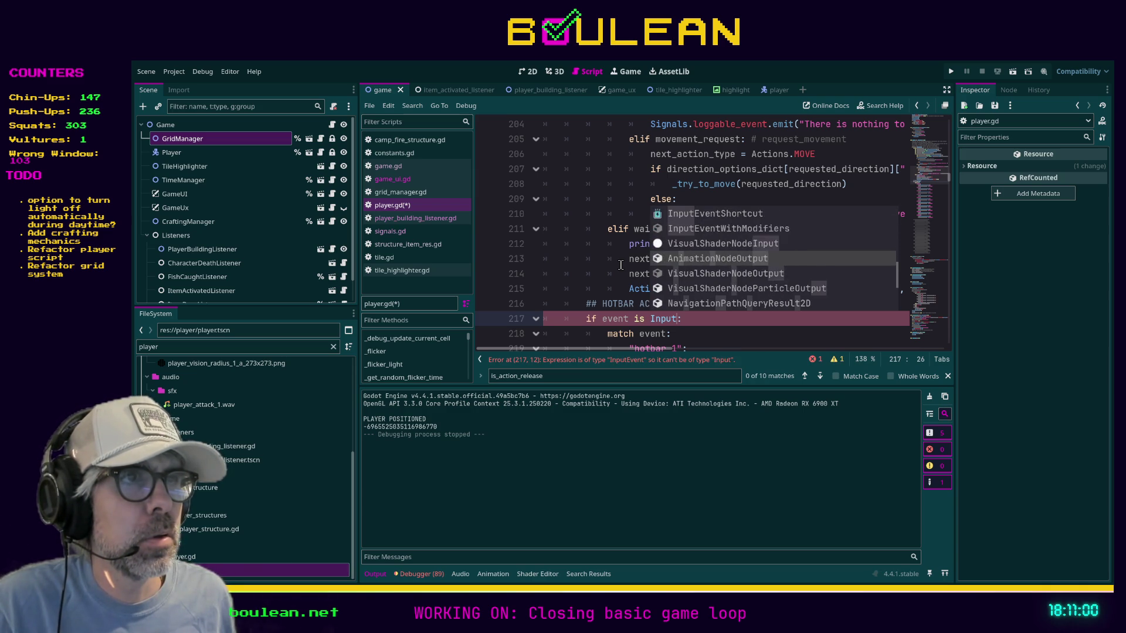
key("Down")
key("Down")
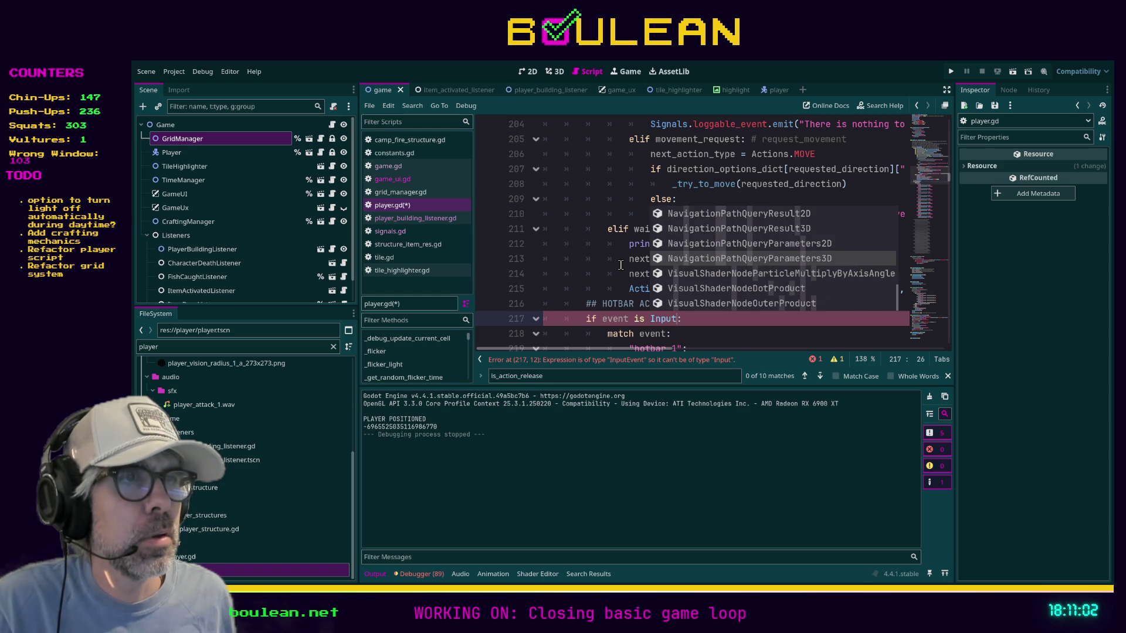
key("Down")
key("Down")
key("Down")
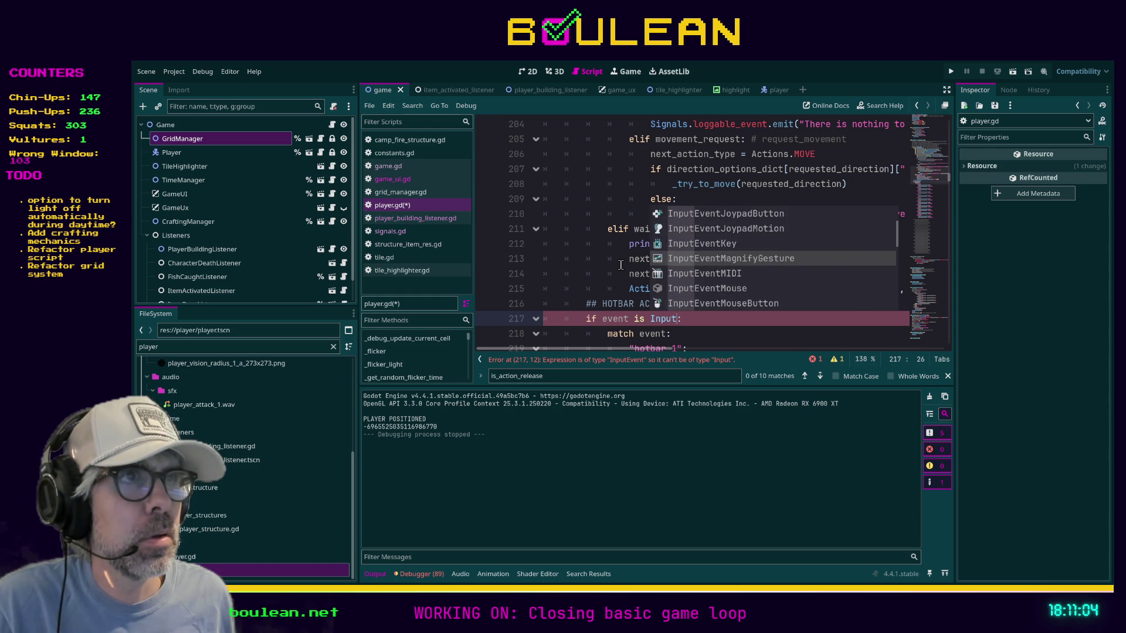
key("Down")
key("Down")
key("Up")
key("Up")
key("Up")
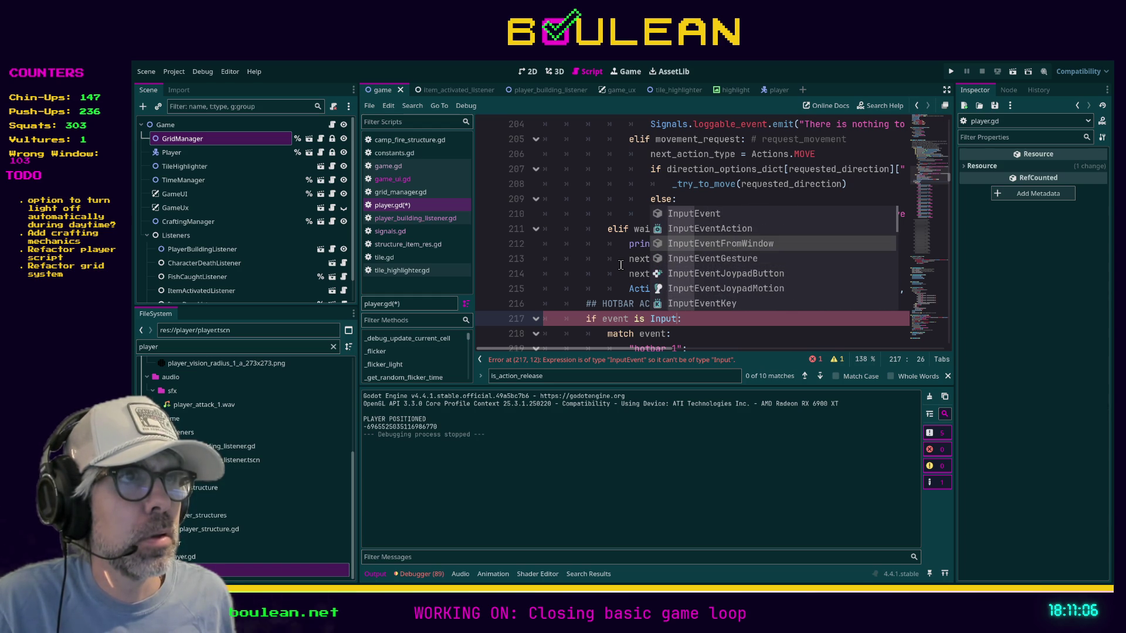
key("Return")
left_click(761, 317)
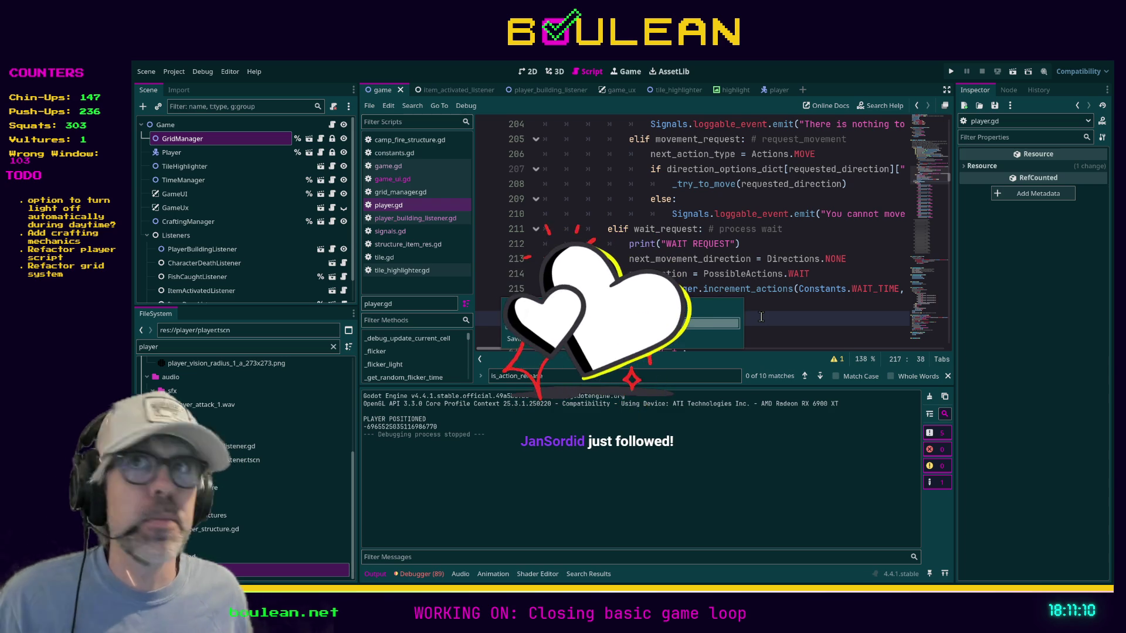
- Save and run the game, then close it with Alt+F4
key("F5")
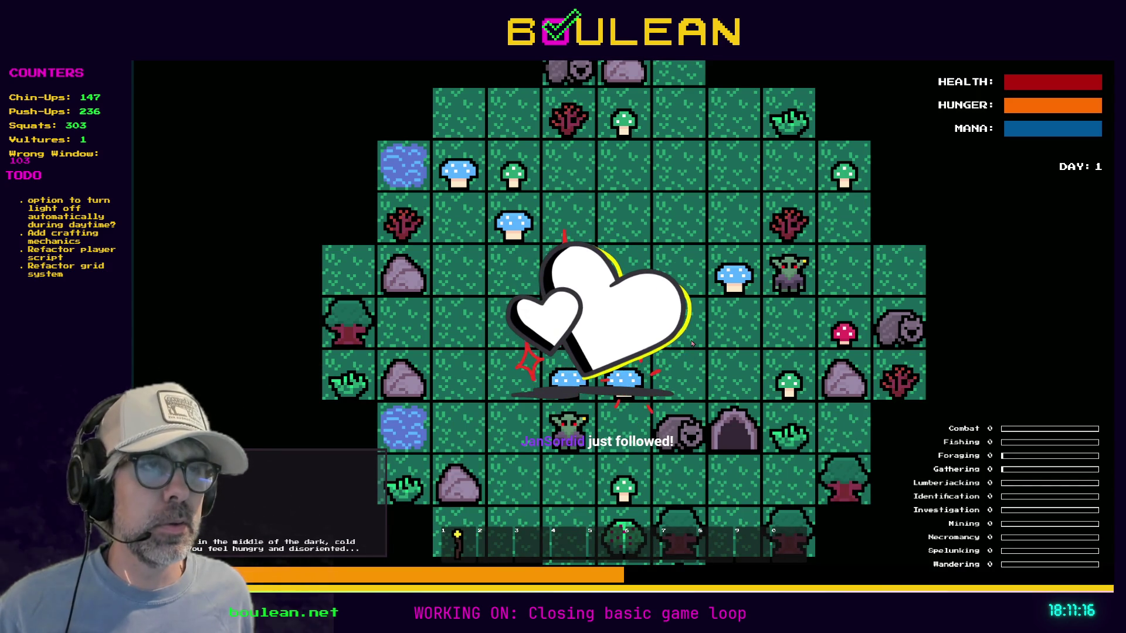
key("alt+F4")
scroll(745, 256, "down", 2)
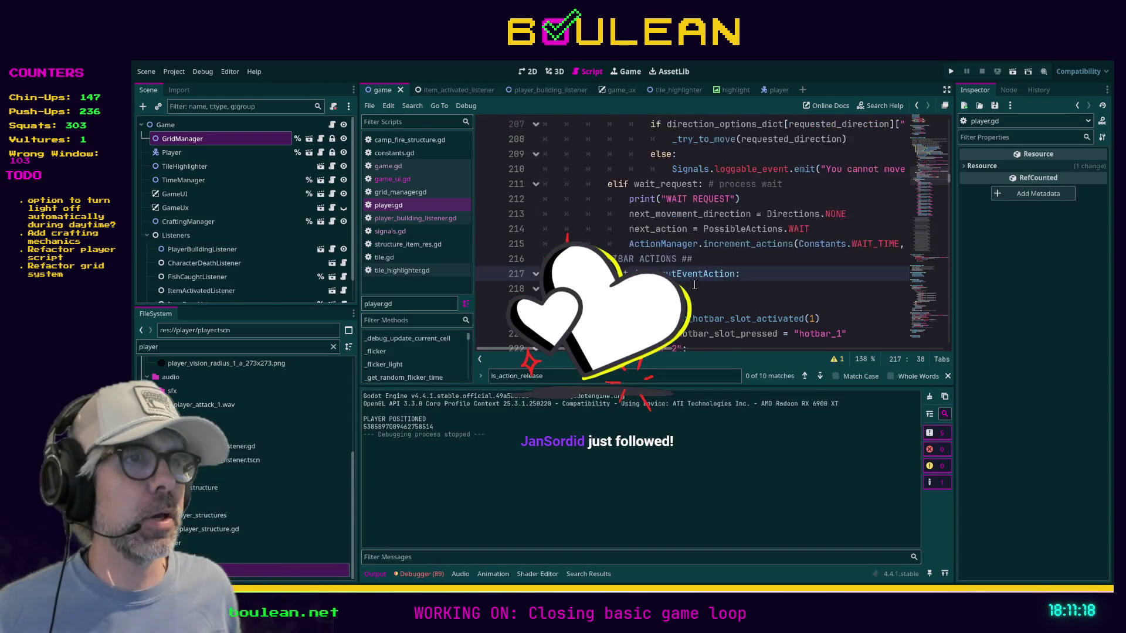
- Comment out the match-based hotbar block from line 217 with Ctrl+K
left_click(745, 255)
scroll(745, 256, "down", 2)
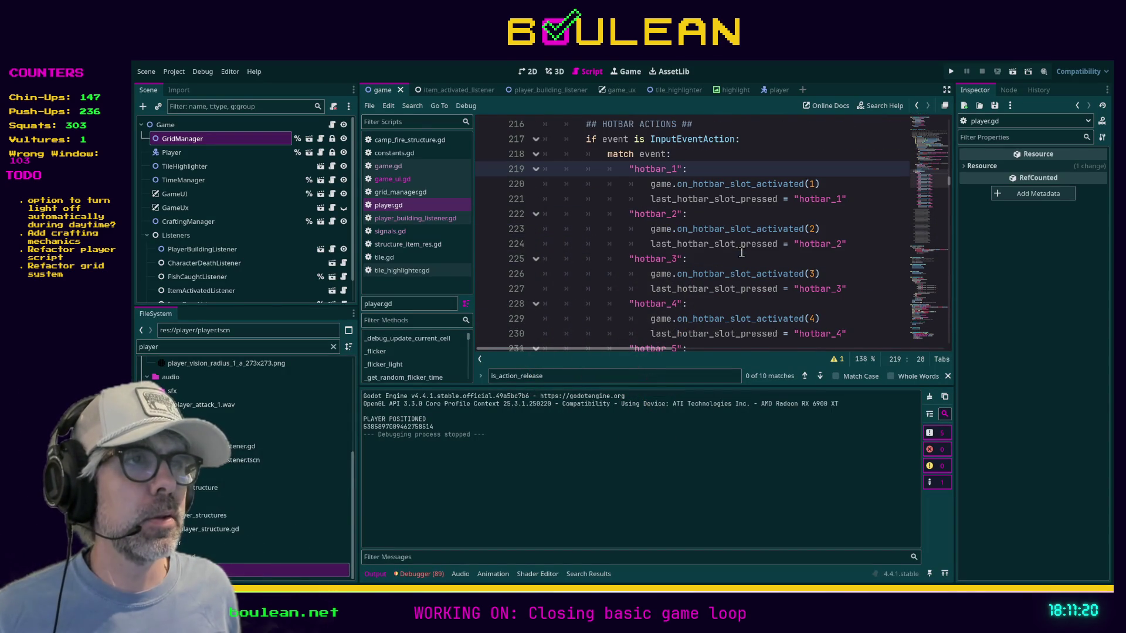
scroll(803, 265, "down", 8)
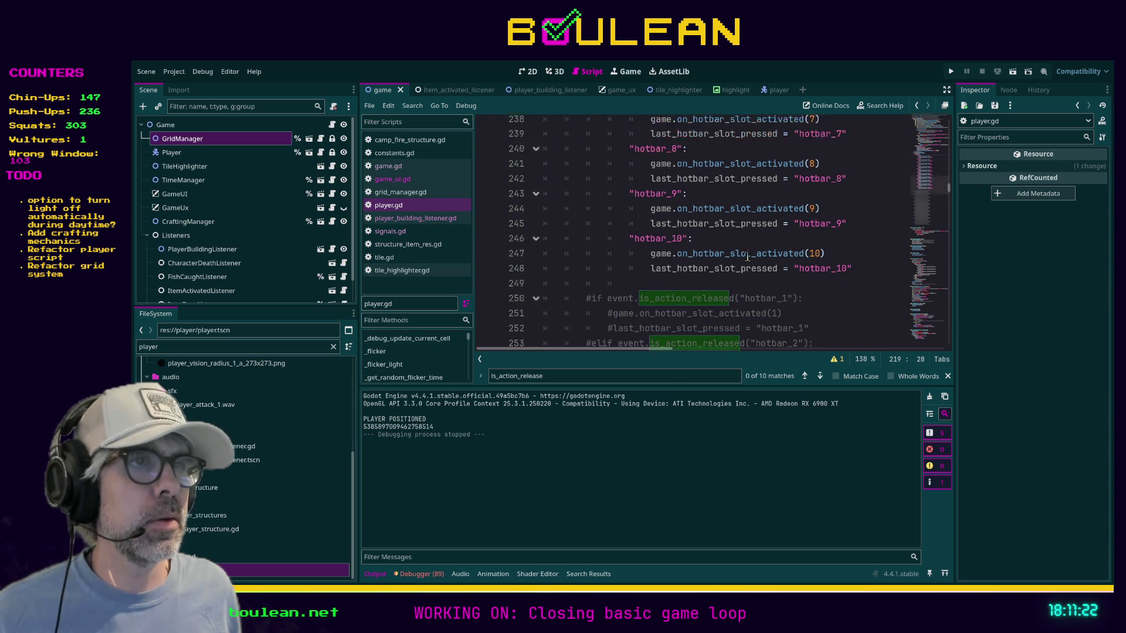
mouse_move(809, 339)
left_mouse_down()
mouse_move(586, 261)
mouse_move(518, 267)
left_mouse_up()
scroll(586, 261, "up", 10)
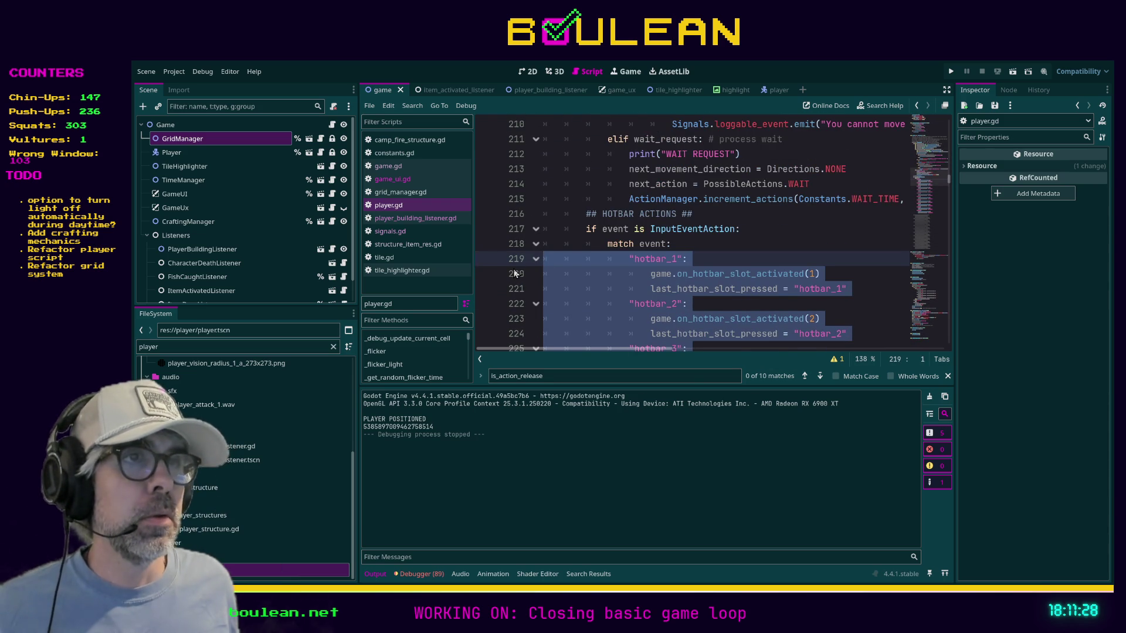
key("shift+Up")
key("shift+Up")
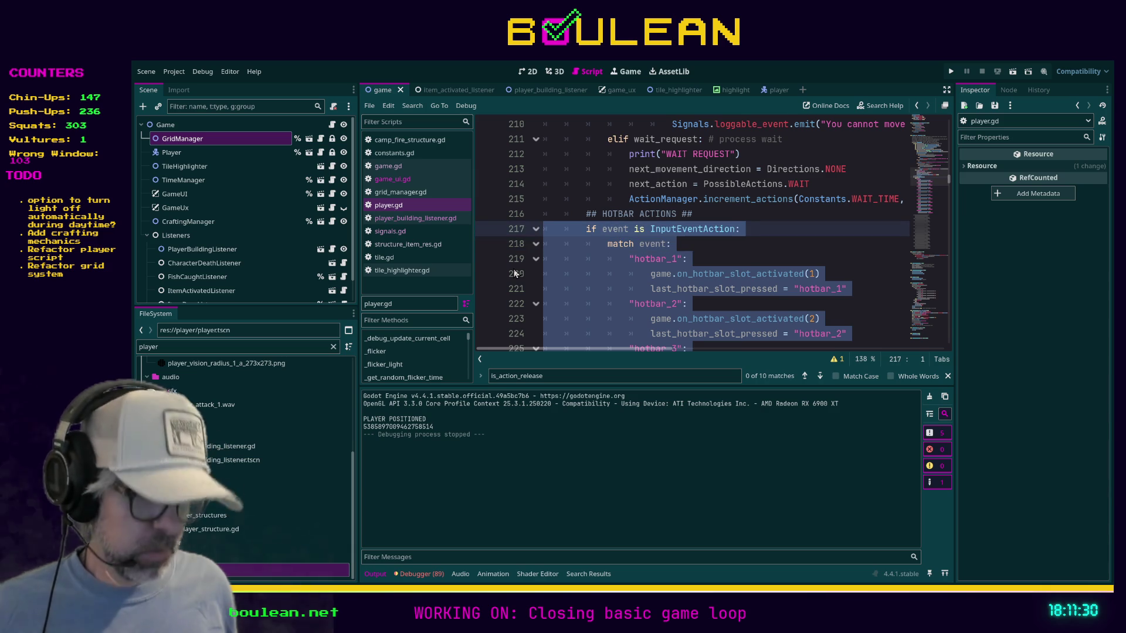
key("ctrl+k")
scroll(542, 258, "down", 10)
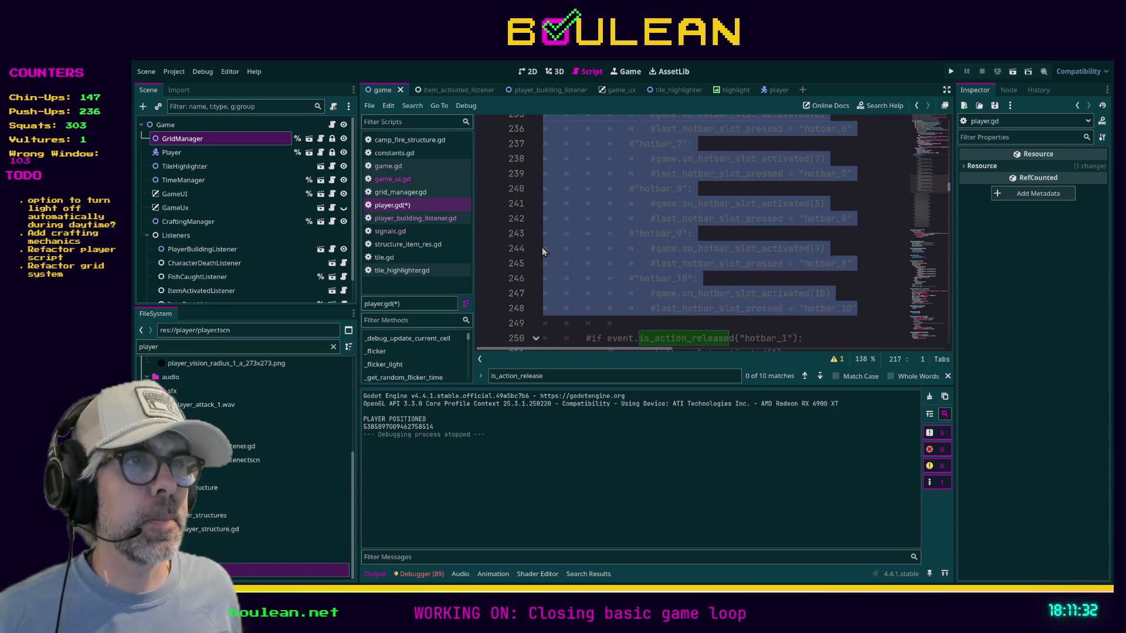
- Select the old is_action_released hotbar block down to line 279, briefly uncommenting it and reverting
left_click(555, 247)
scroll(555, 247, "down", 10)
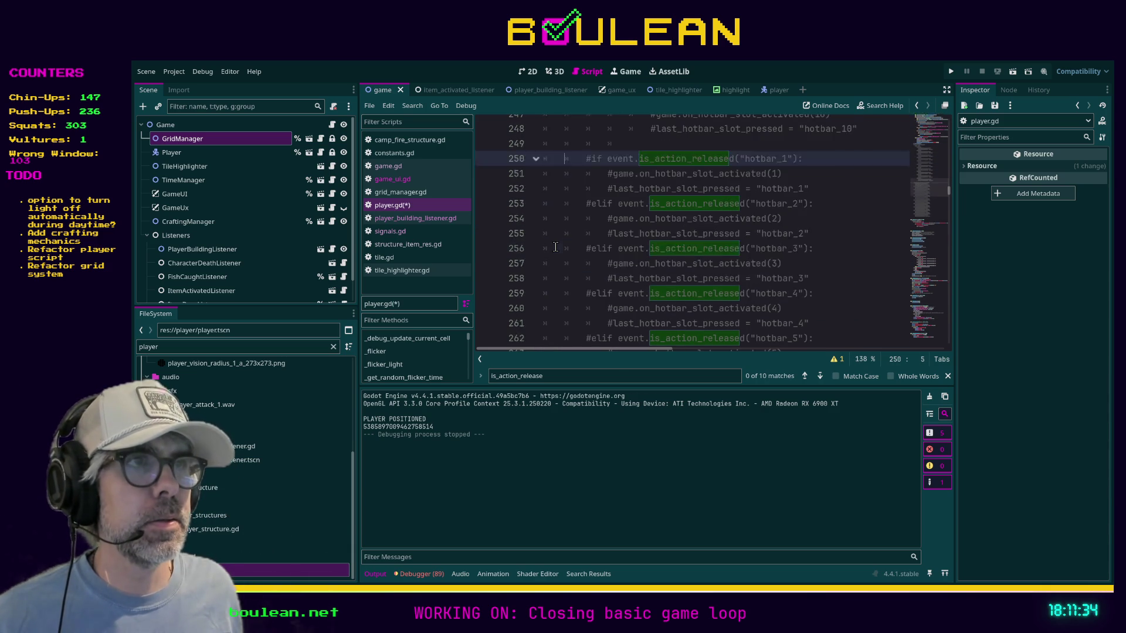
left_click(824, 258, "shift")
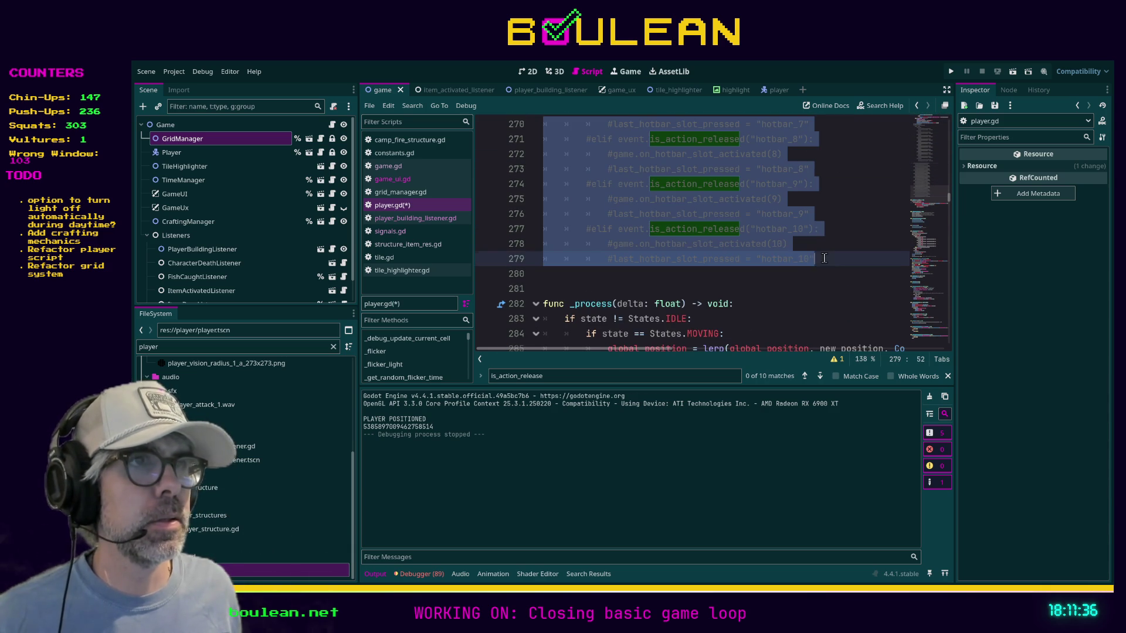
key("ctrl+k")
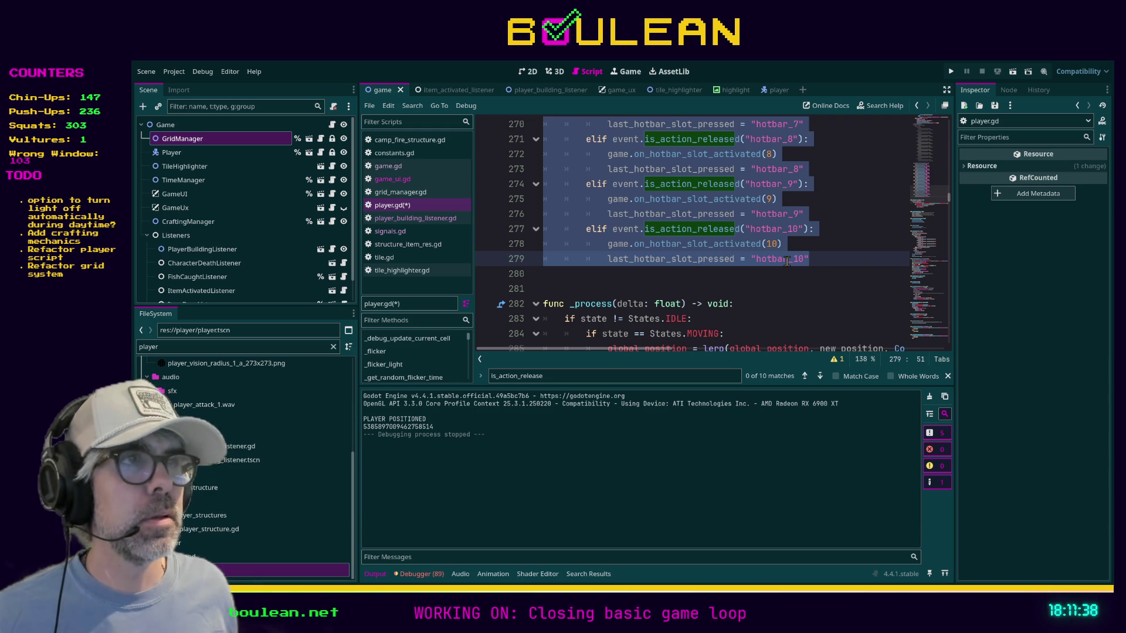
key("ctrl+z")
scroll(780, 261, "up", 20)
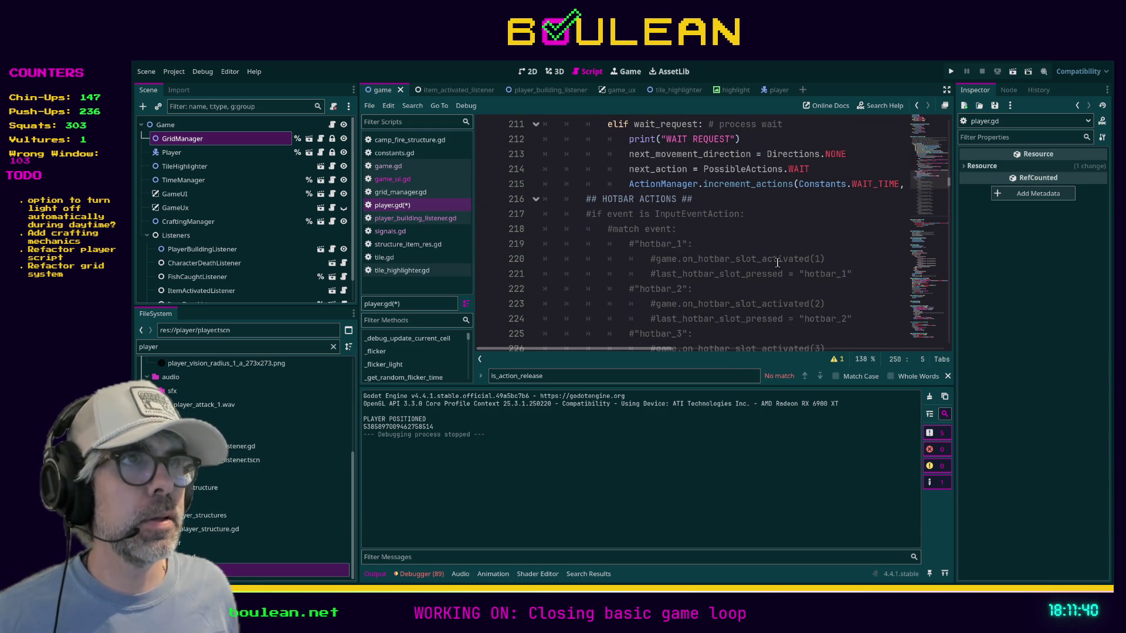
- Paste the is_action_released hotbar code under ## HOTBAR ACTIONS ##, save, and indent its if line
left_click(703, 200)
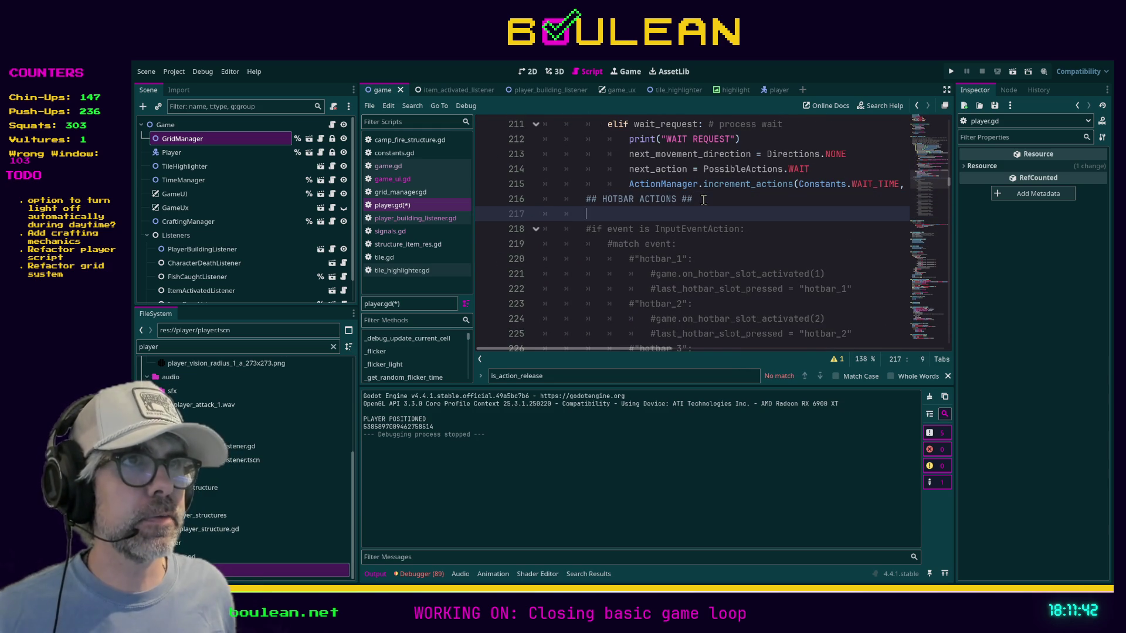
key("ctrl+v")
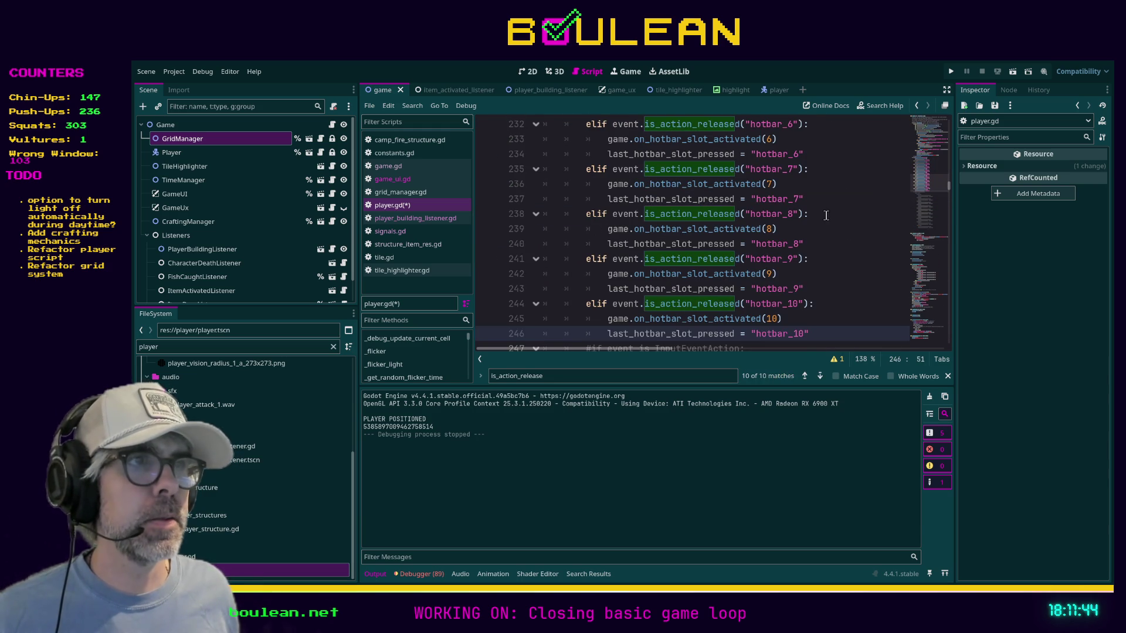
left_click(839, 218)
key("ctrl+s")
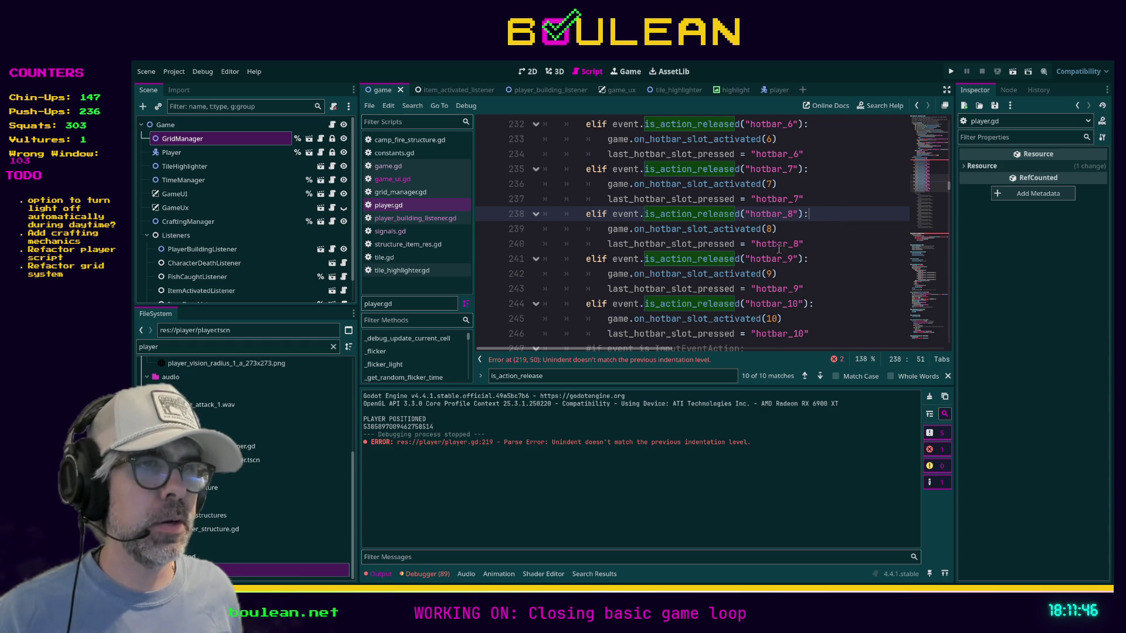
scroll(727, 250, "up", 7)
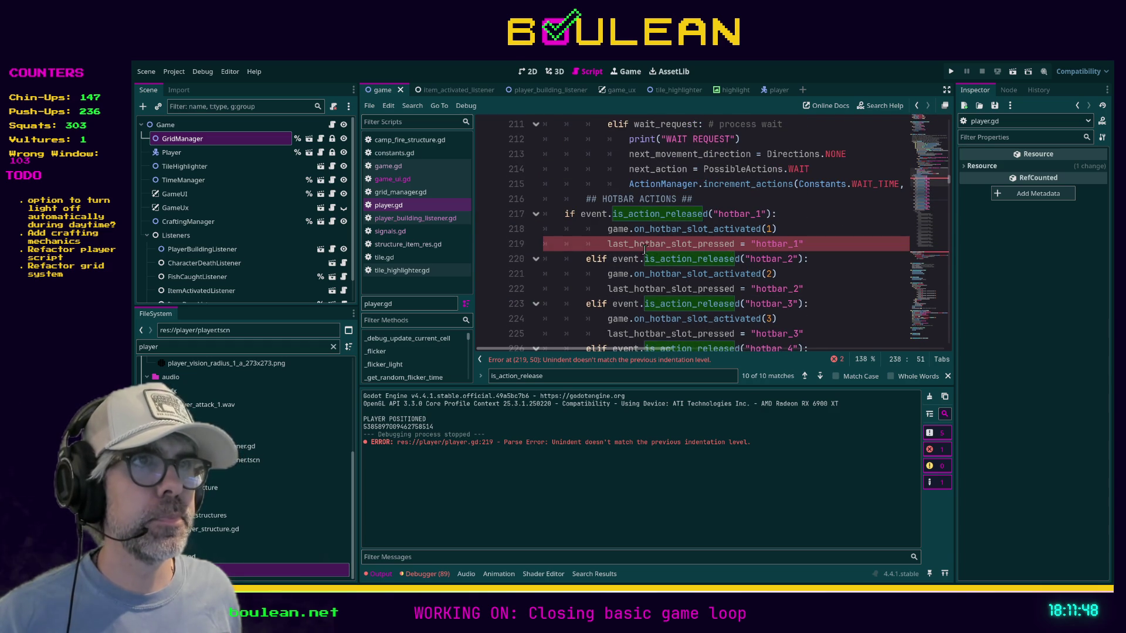
left_click(558, 217)
scroll(639, 220, "up", 2)
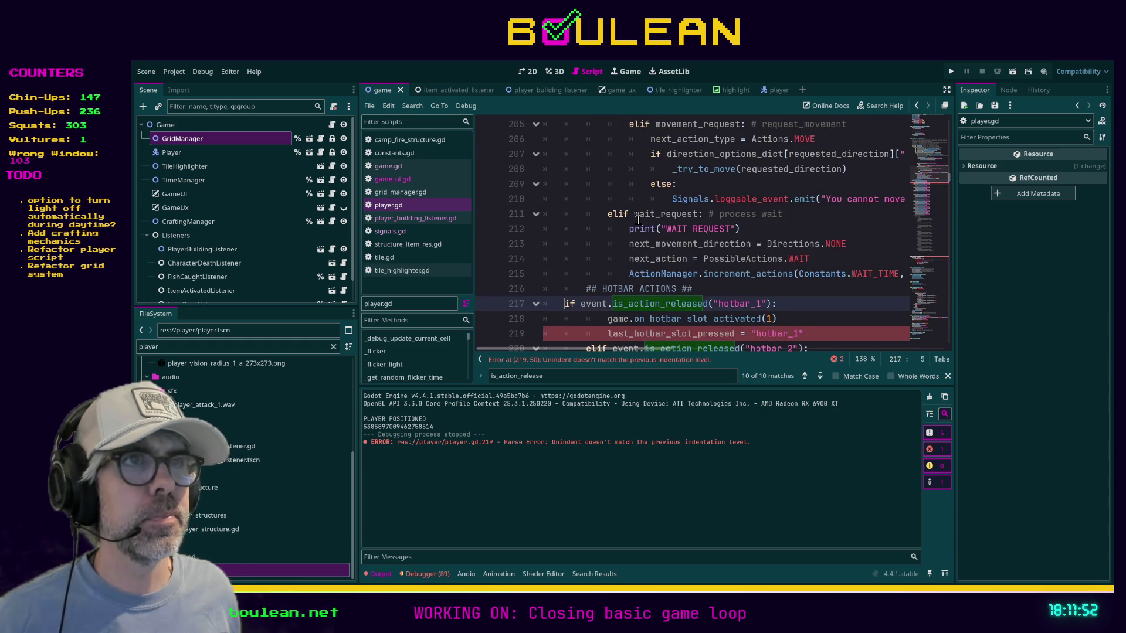
key("Tab")
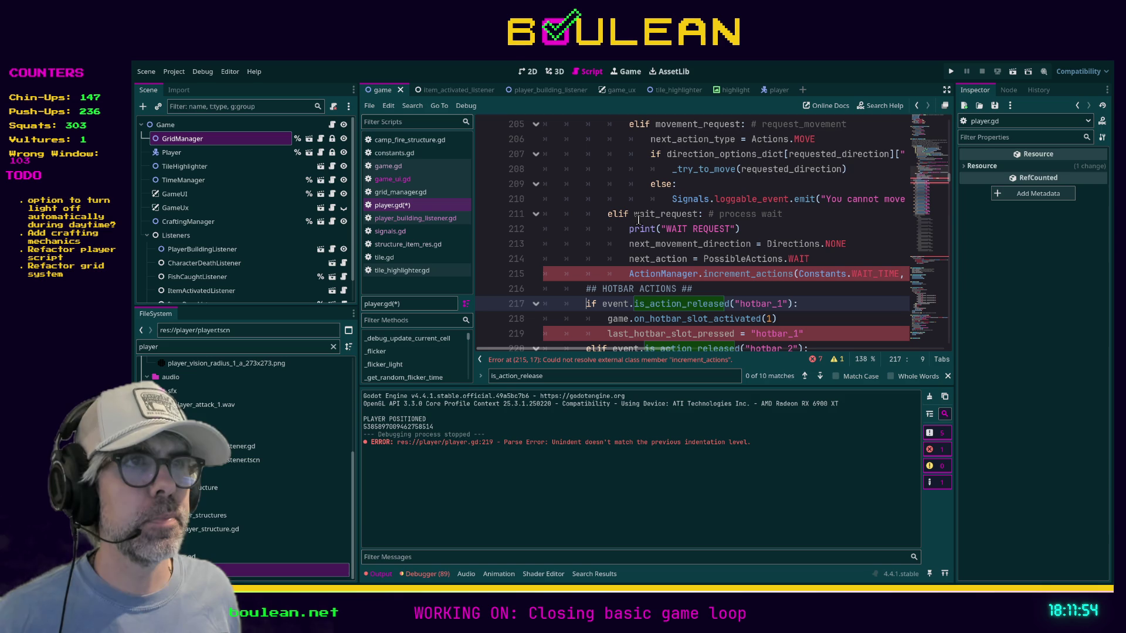
- Select the commented-out match block down to line 278
scroll(584, 260, "down", 1)
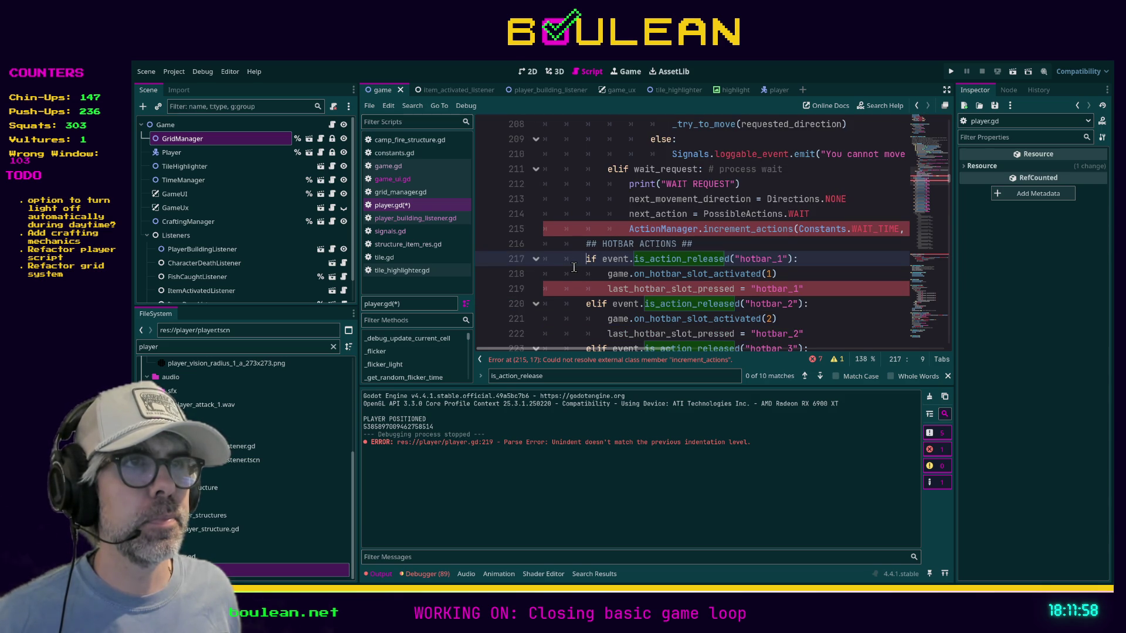
scroll(591, 299, "up", 6)
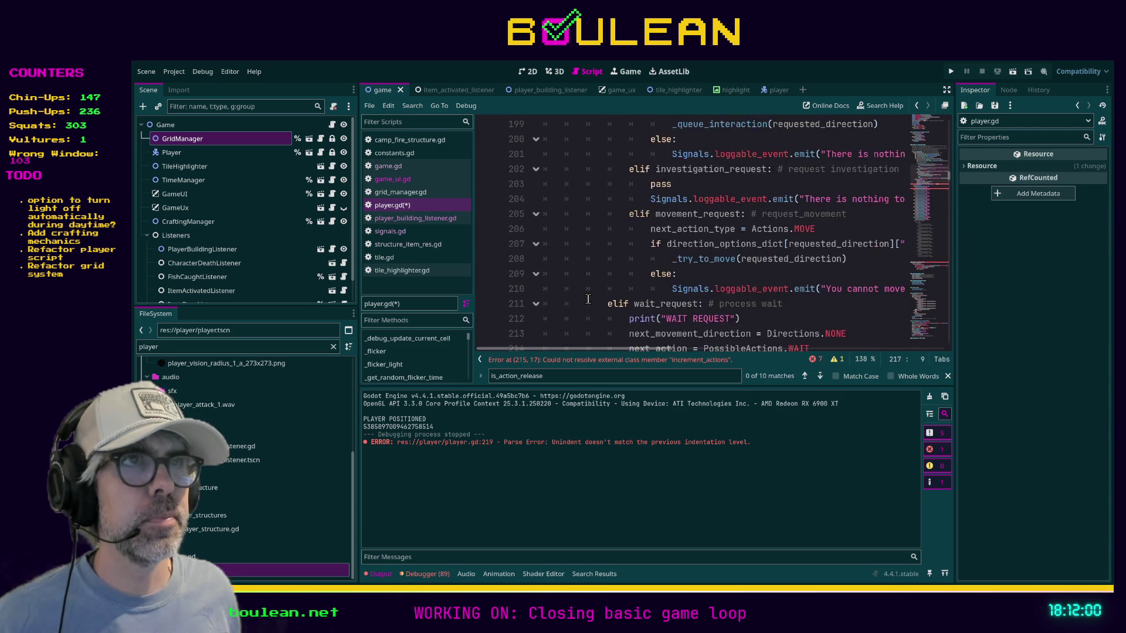
scroll(588, 299, "up", 3)
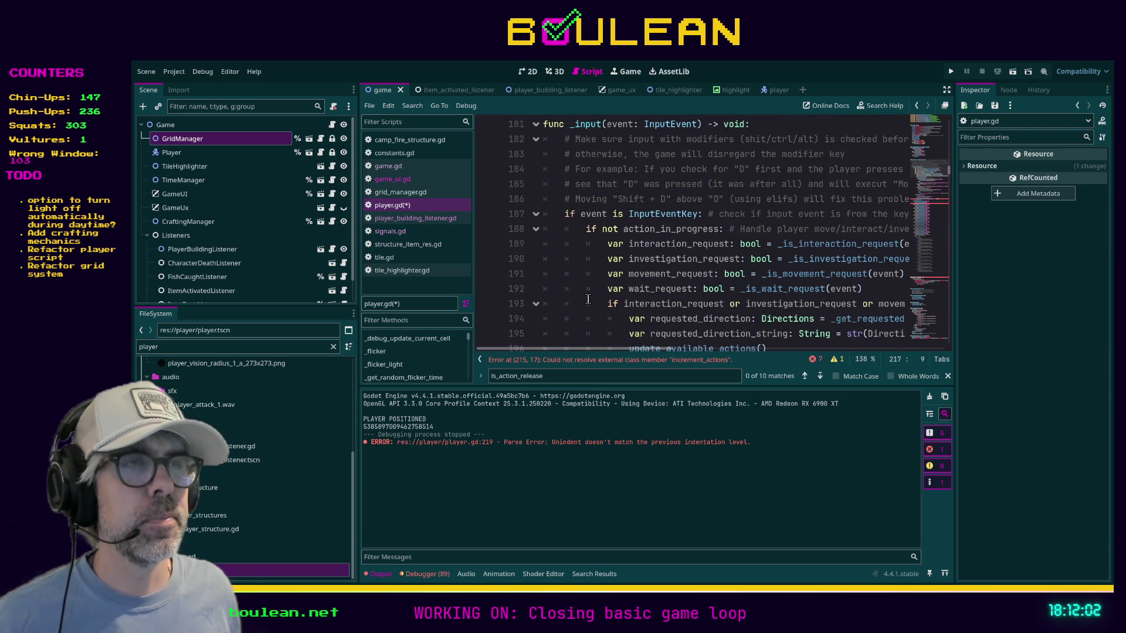
scroll(589, 299, "down", 20)
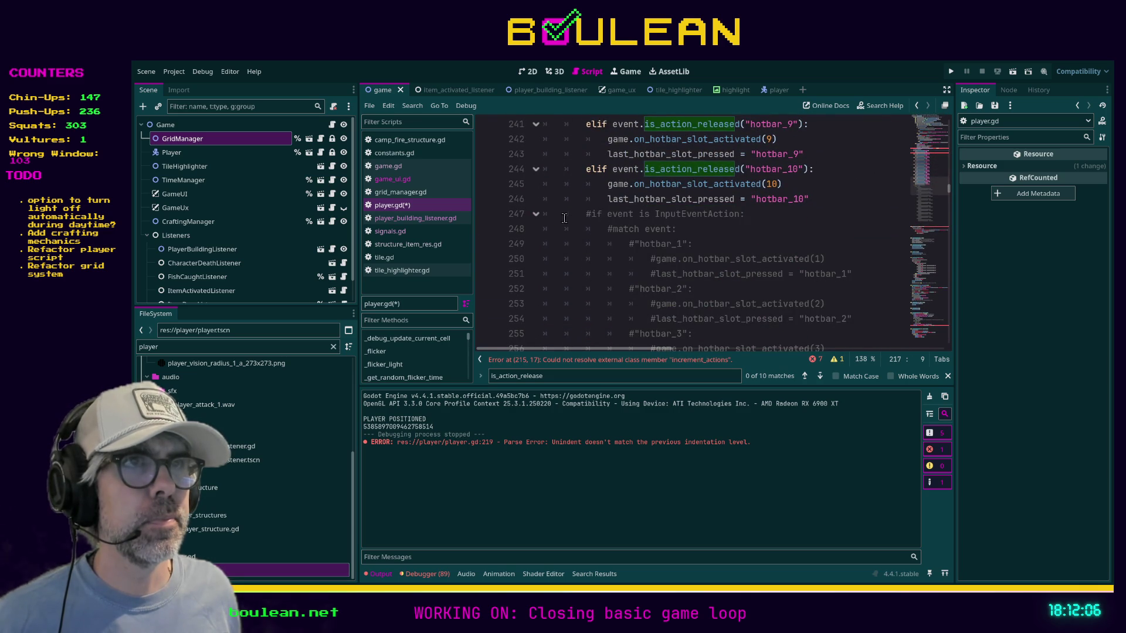
left_click(554, 214)
scroll(806, 216, "down", 10)
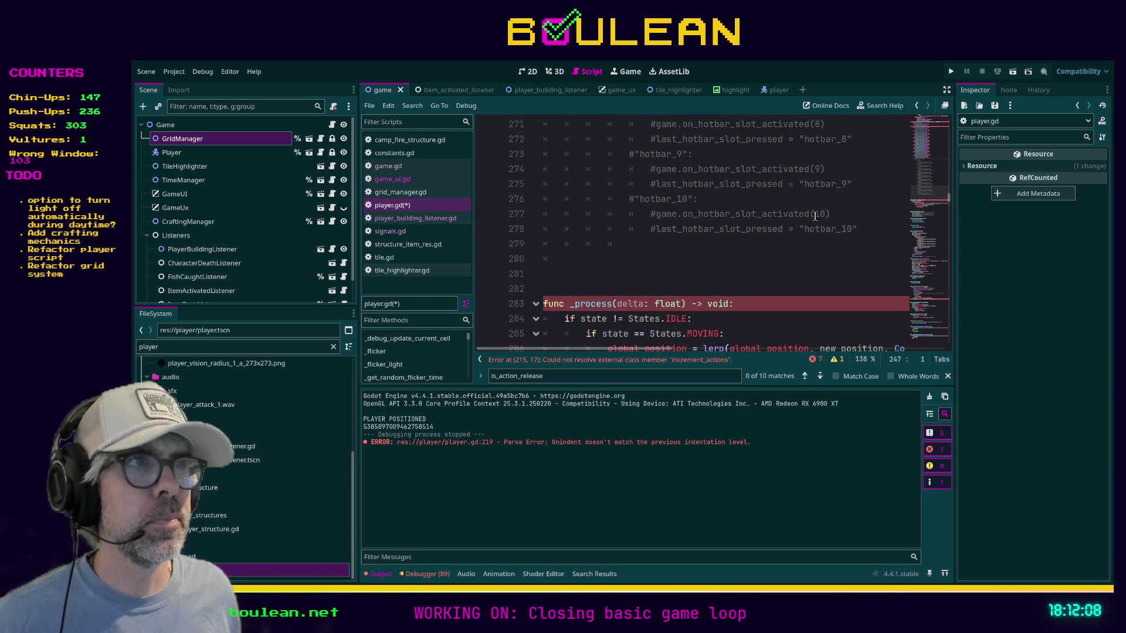
left_click(862, 229, "shift")
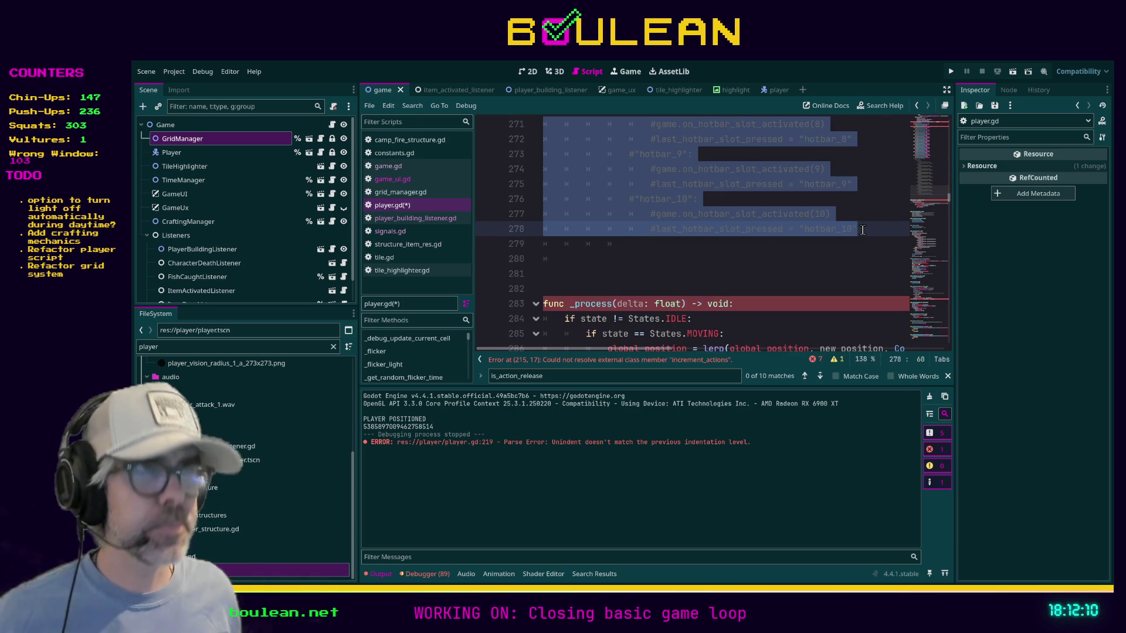
- Undo back through the hotbar elif edits and redo to recover the match event block with hotbar_1 and hotbar_2 cases
key("ctrl+z")
key("ctrl+shift+z")
key("ctrl+z")
key("ctrl+shift+z")
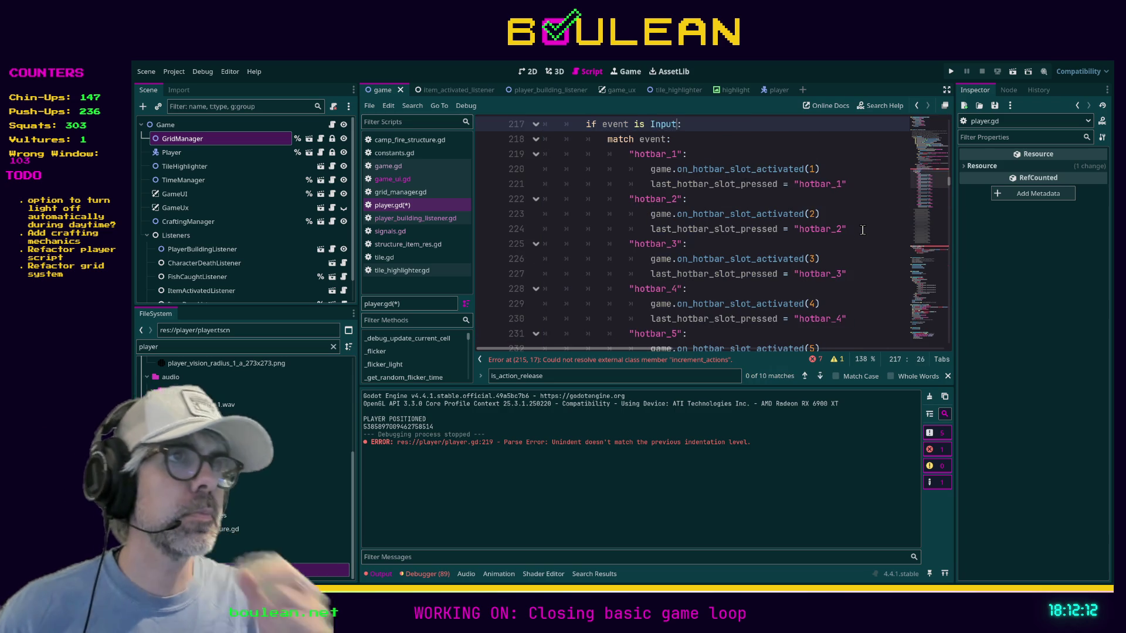
key("ctrl+z")
key("ctrl+z")
key("ctrl+z")
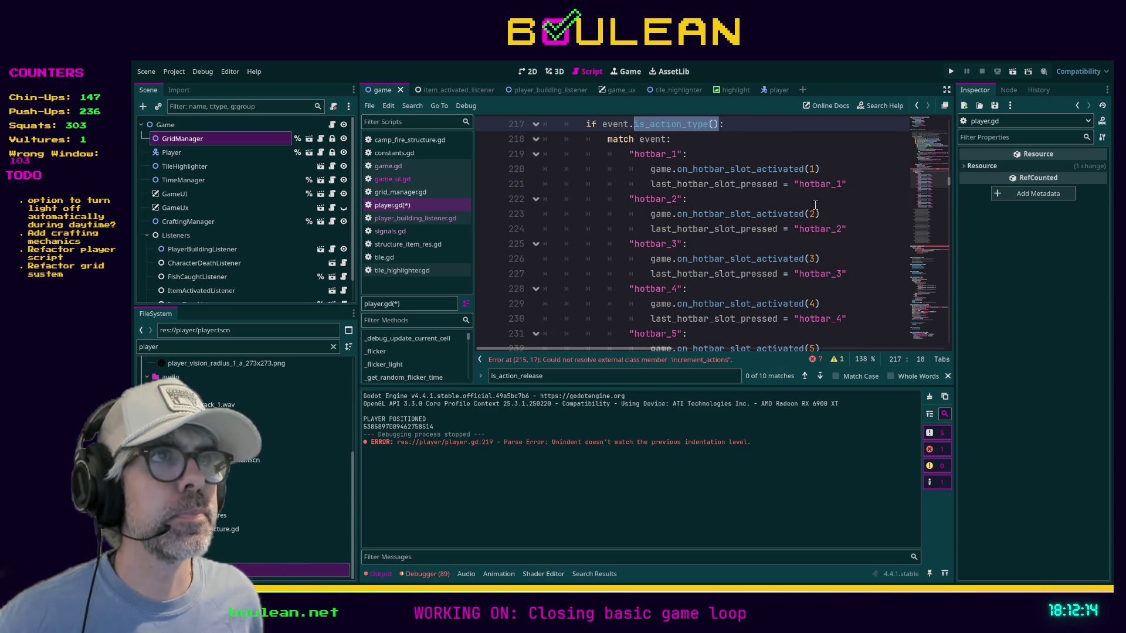
key("ctrl+z")
key("ctrl+z")
key("ctrl+z")
key("ctrl+z")
key("ctrl+z")
key("ctrl+z")
key("ctrl+z")
key("ctrl+z")
key("ctrl+z")
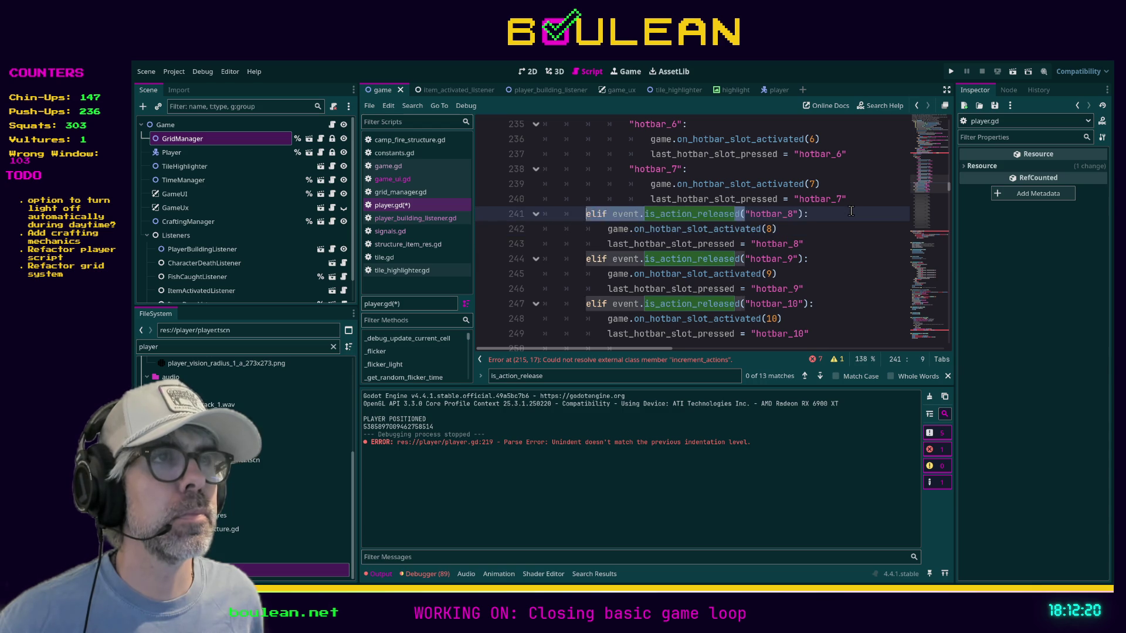
key("ctrl+z")
key("ctrl+z")
key("ctrl+z")
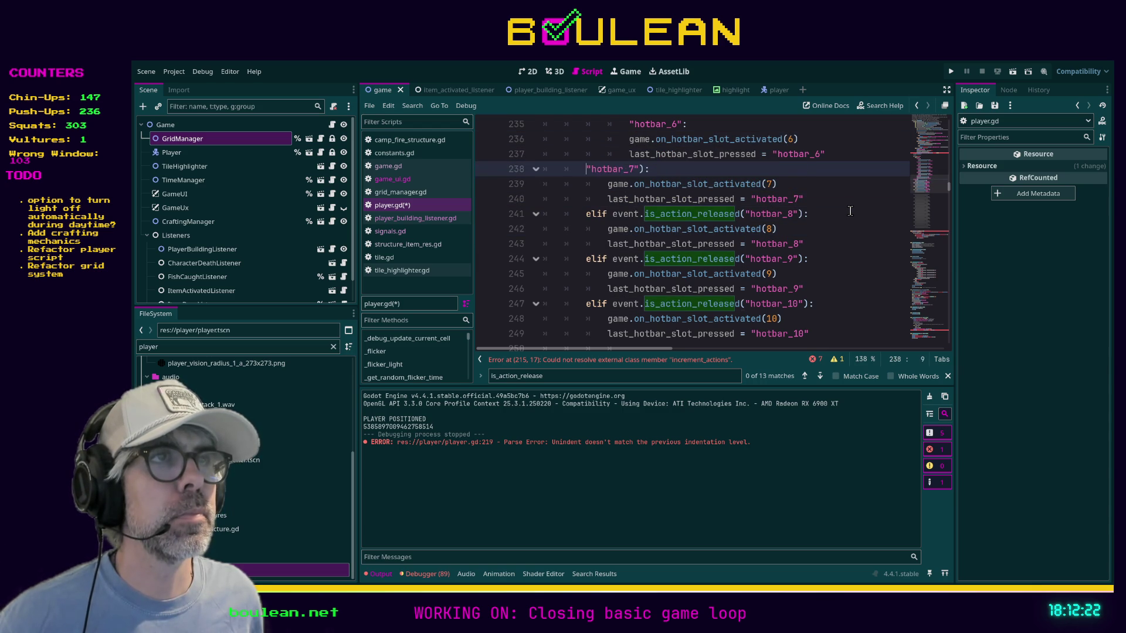
key("ctrl+z")
key("ctrl+z")
key("ctrl+z")
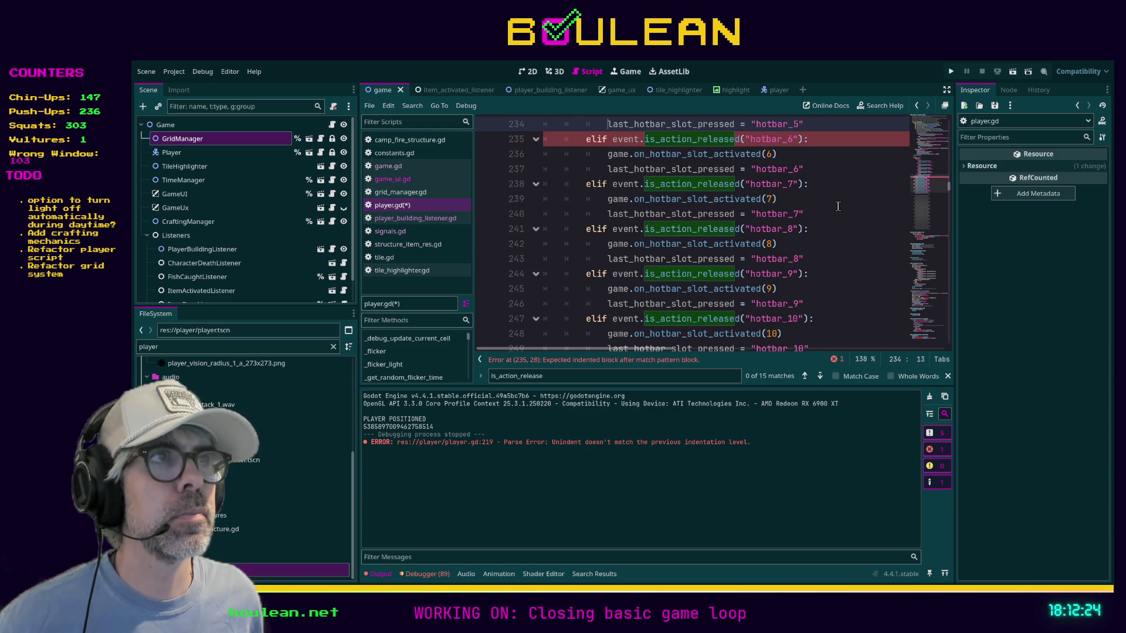
key("ctrl+z")
key("ctrl+z")
key("ctrl+z")
key("ctrl+z")
key("ctrl+z")
key("ctrl+z")
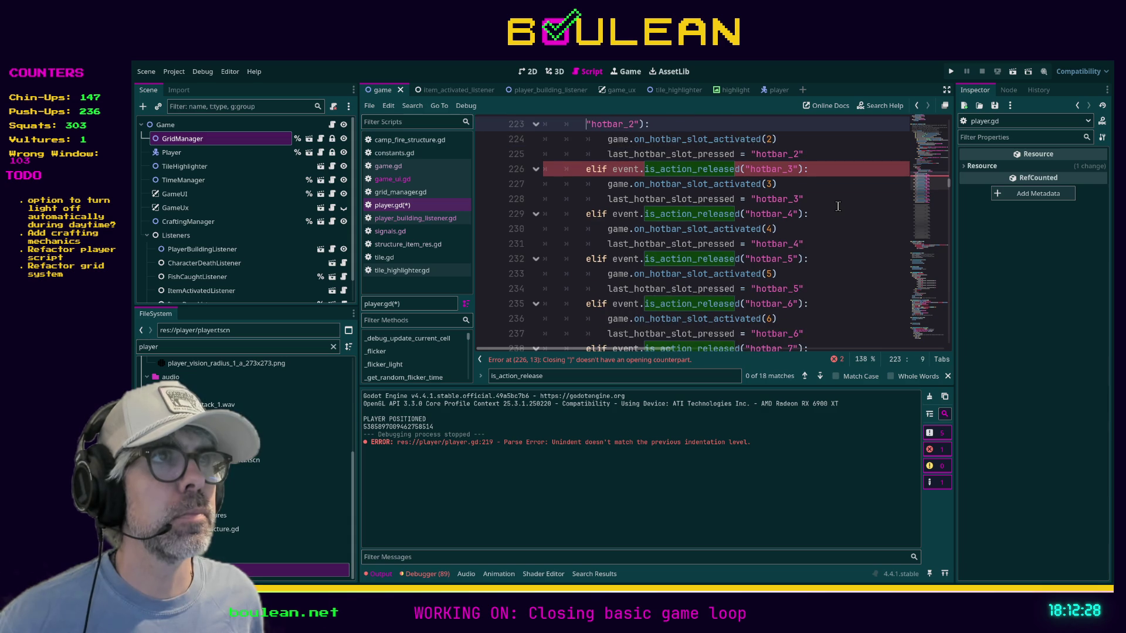
key("ctrl+z")
key("ctrl+z")
key("ctrl+z")
key("ctrl+z")
key("ctrl+z")
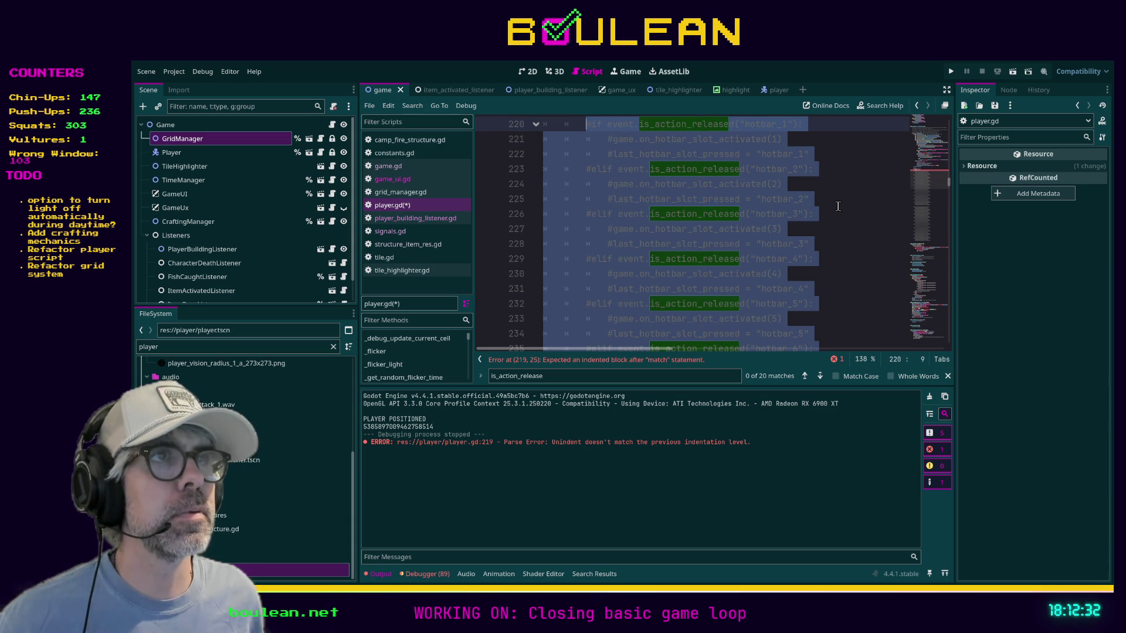
key("ctrl+y")
key("ctrl+y")
key("ctrl+y")
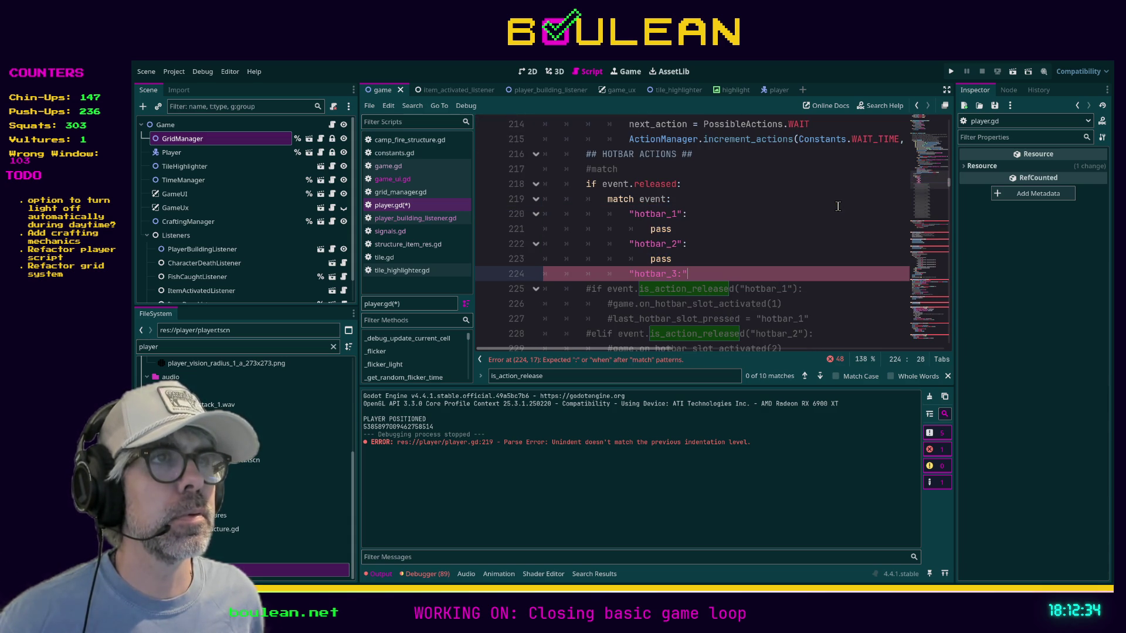
- Undo through the edits until the is_action_released if/elif chain is active and the match cases are gone
key("ctrl+z")
key("ctrl+z")
key("ctrl+z")
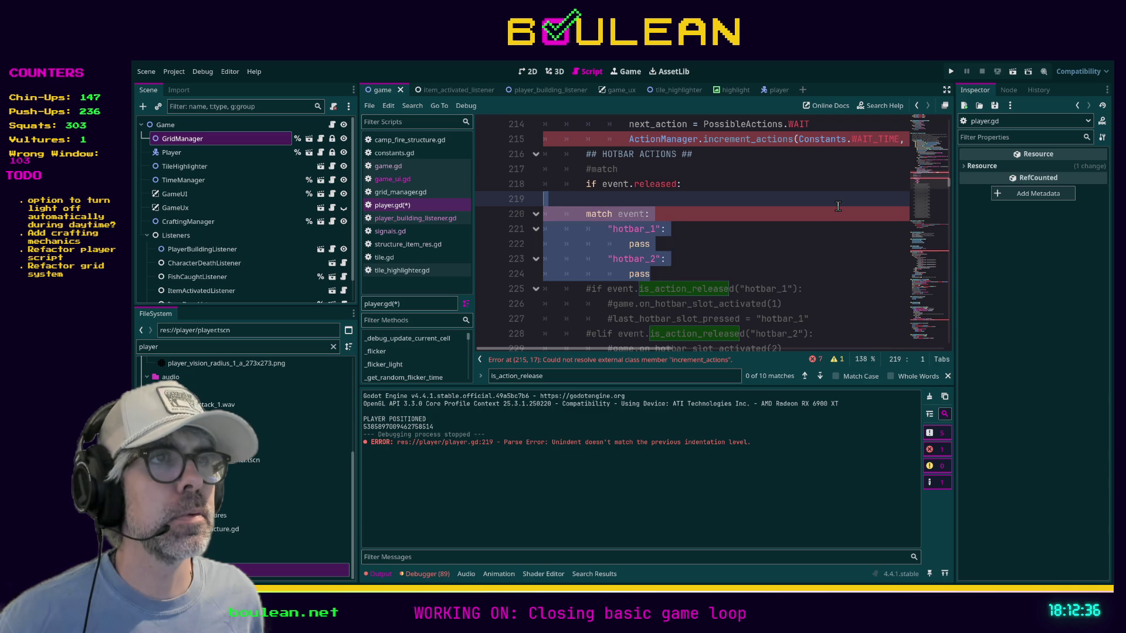
key("ctrl+z")
key("ctrl+z")
key("ctrl+z")
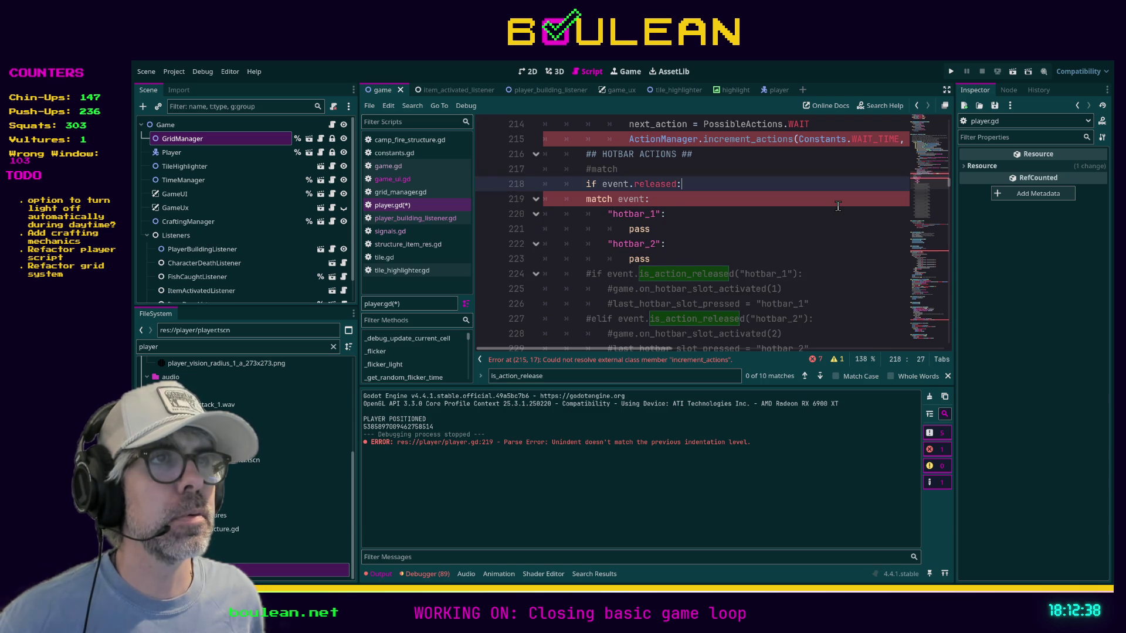
key("ctrl+BackSpace")
type("is")
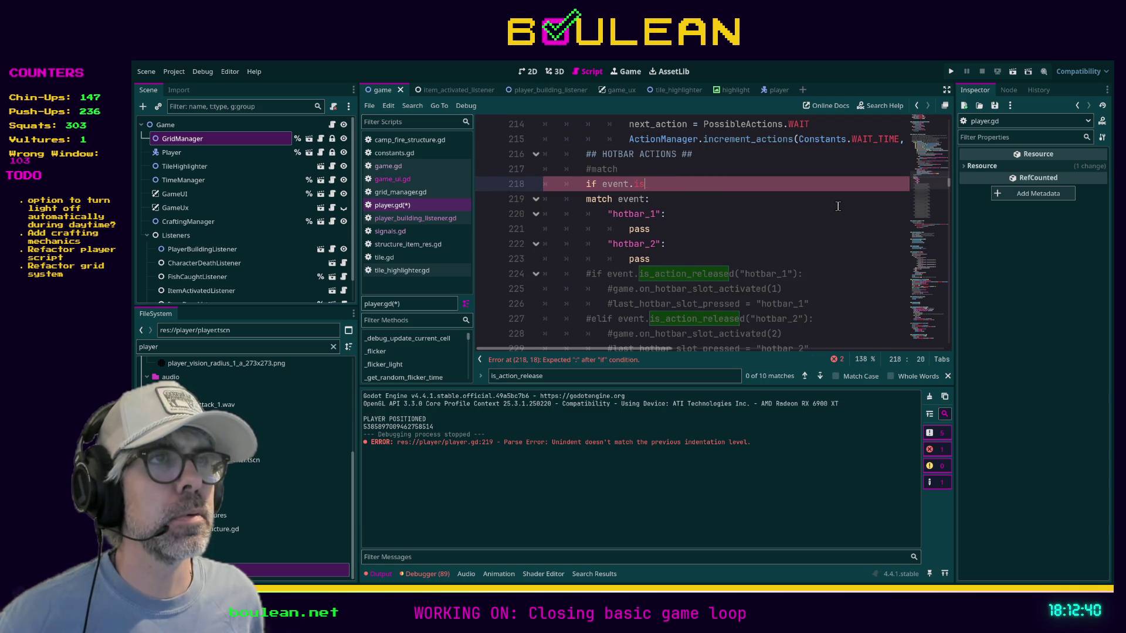
key("ctrl+z")
key("ctrl+z")
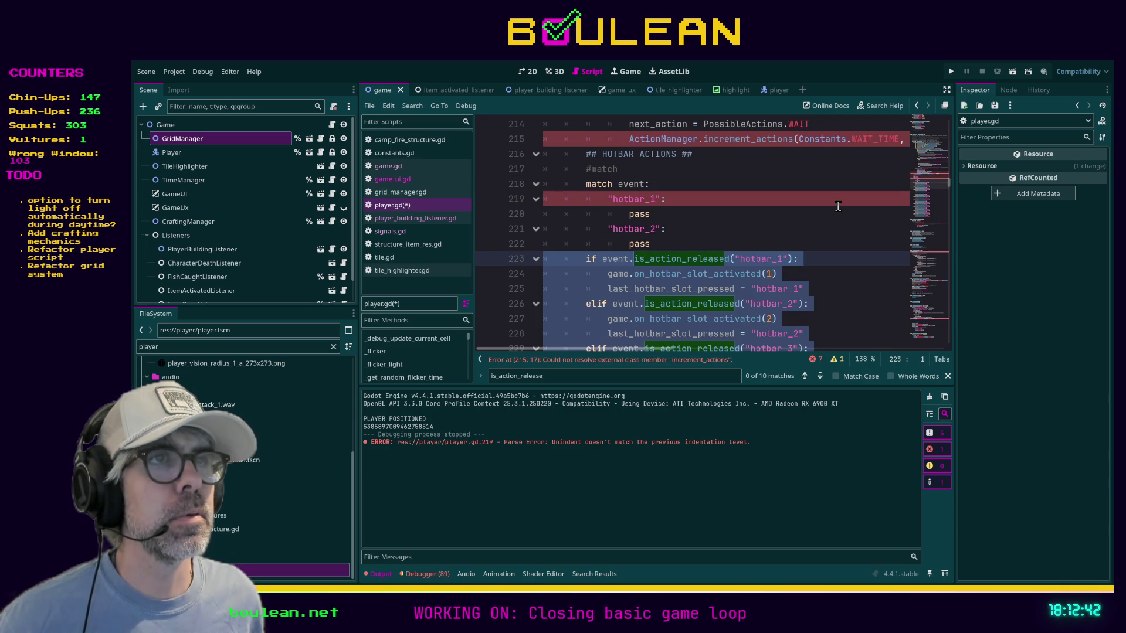
key("ctrl+z")
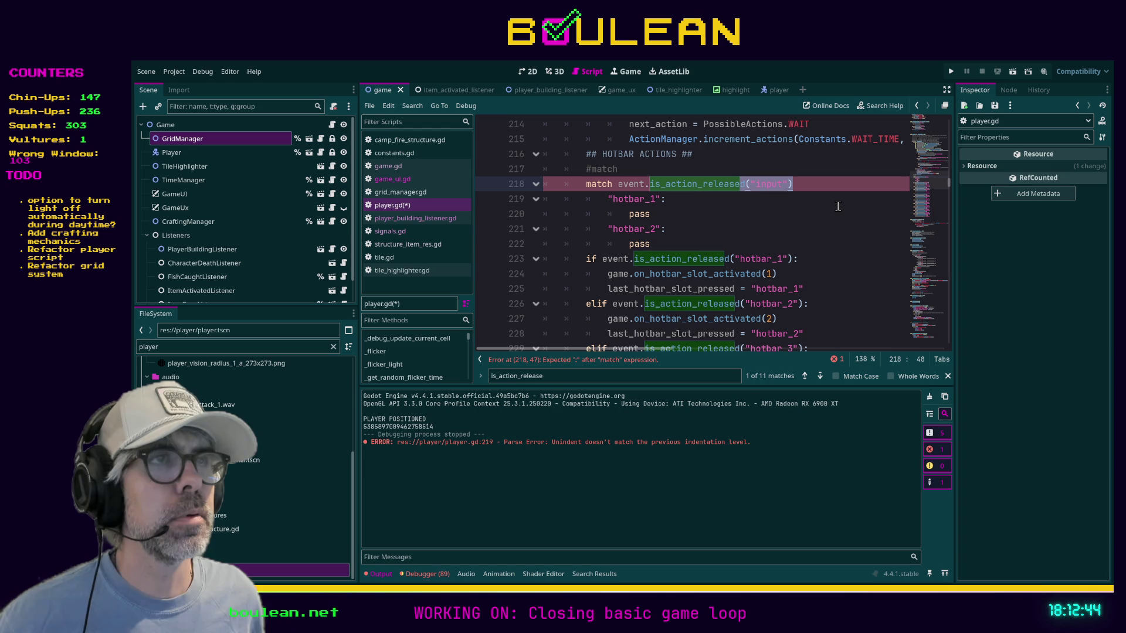
key("ctrl+z")
key("ctrl+z")
key("ctrl+z")
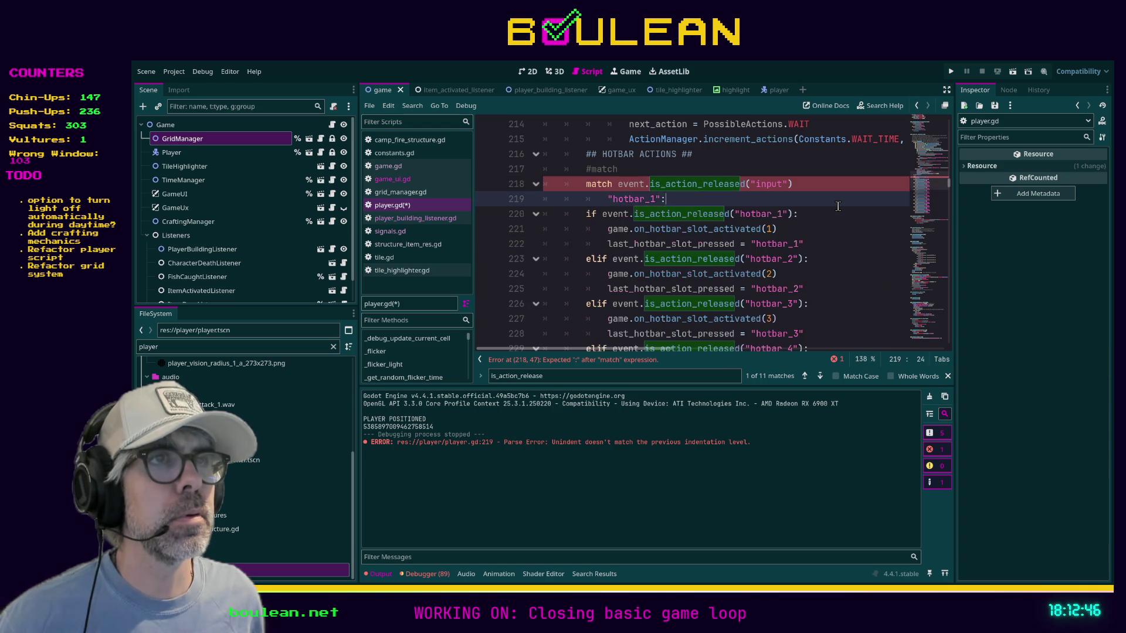
key("ctrl+z")
key("ctrl+z")
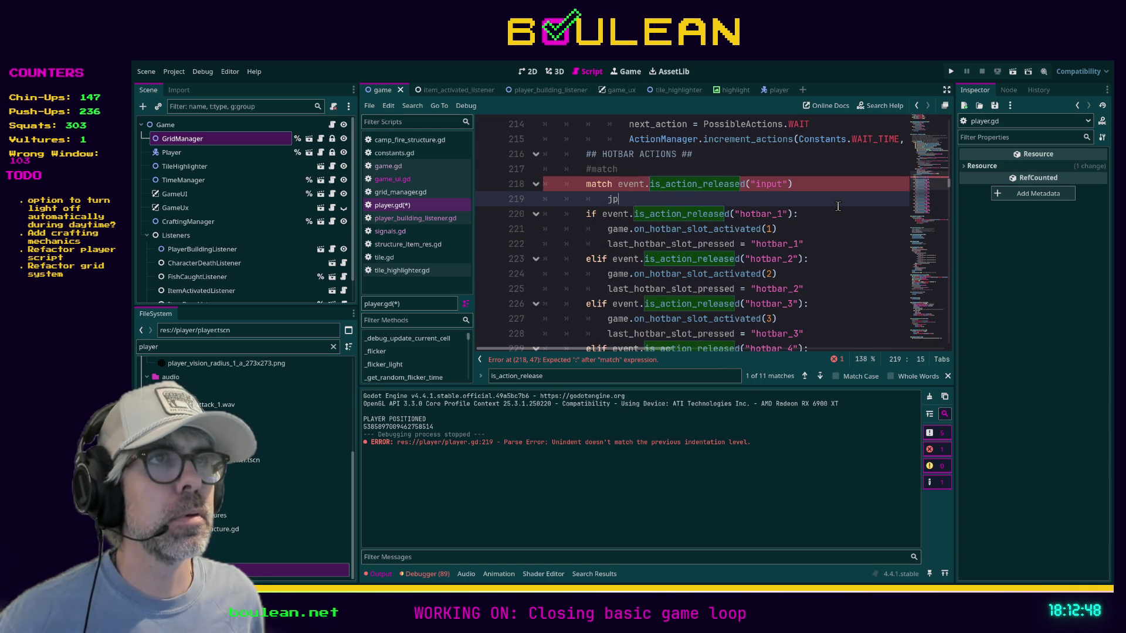
key("ctrl+z")
key("ctrl+z")
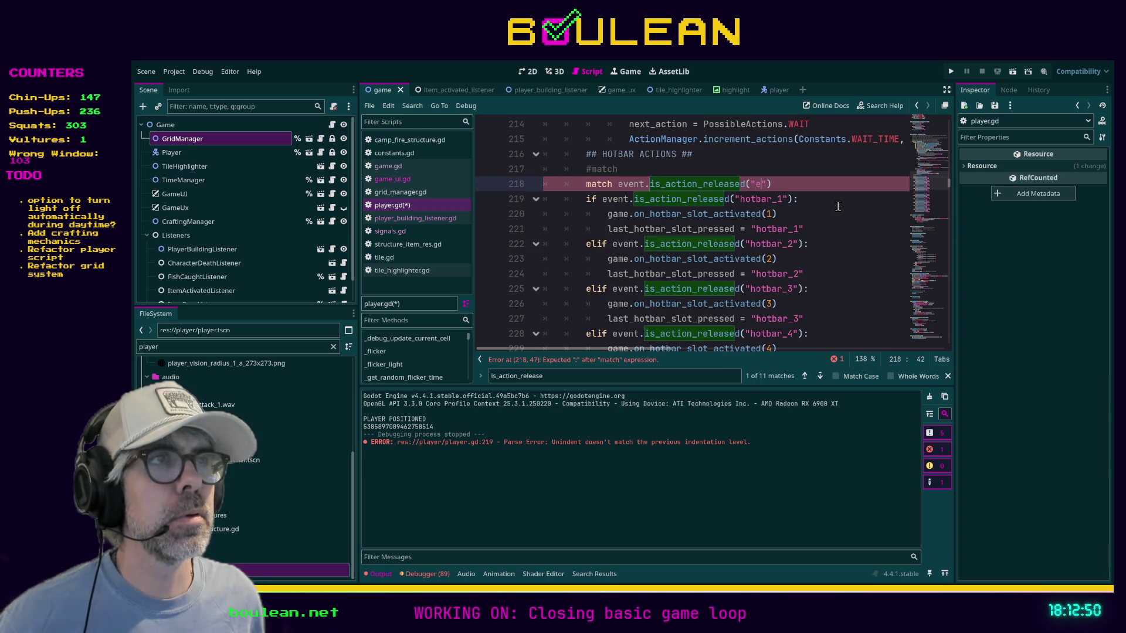
key("ctrl+z")
key("ctrl+z")
key("ctrl+z")
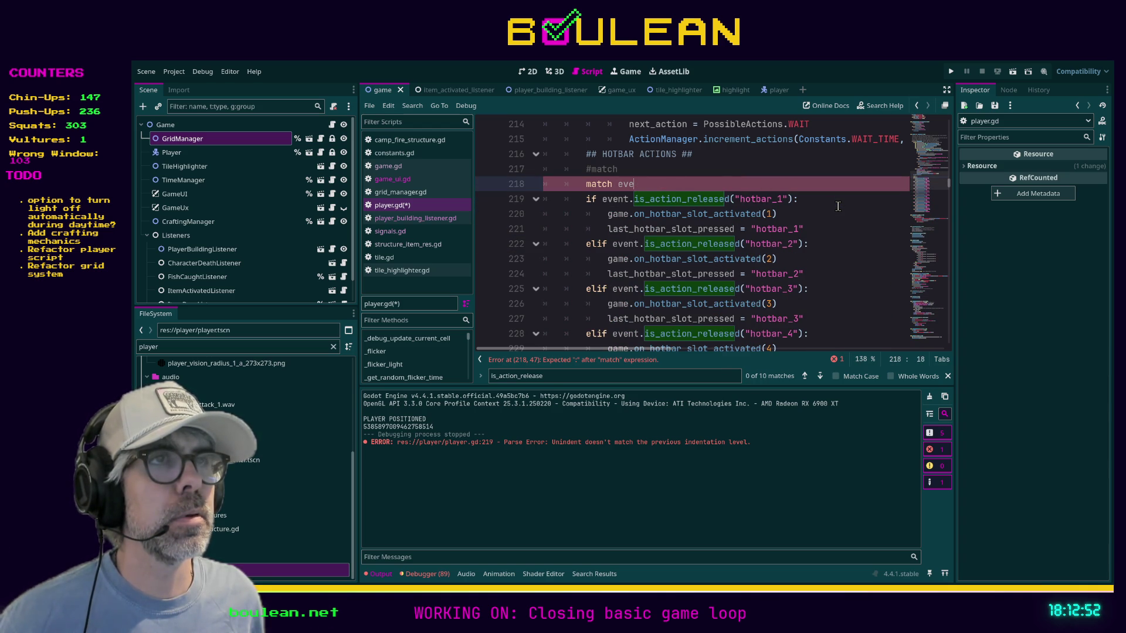
scroll(838, 205, "up", 2)
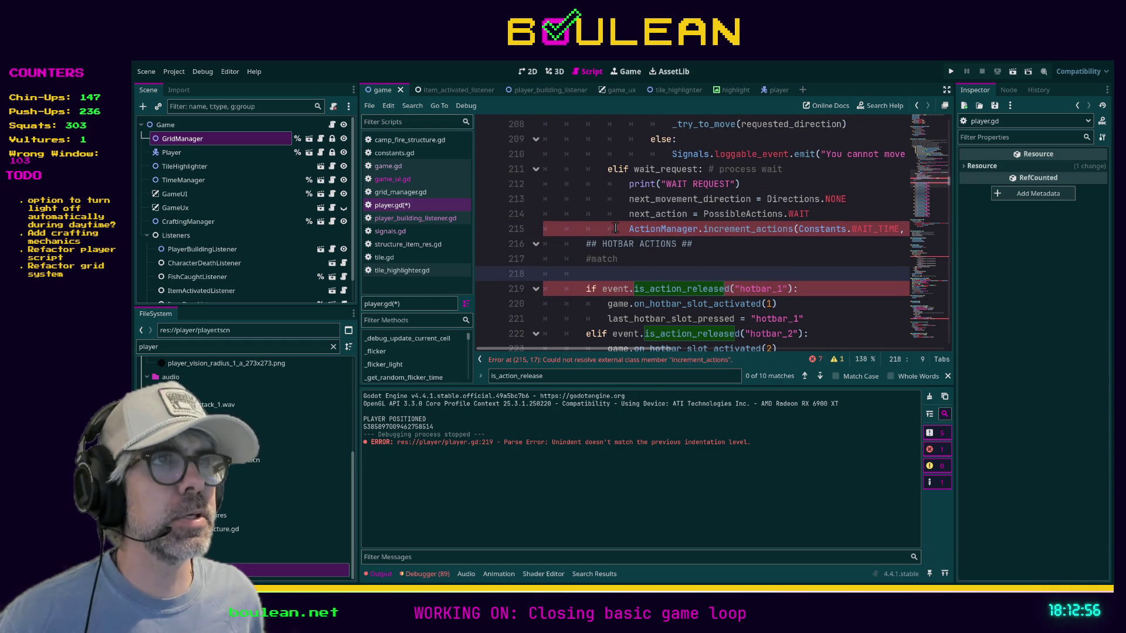
- Delete the leftover #match line 217 and its empty line
key("BackSpace")
key("BackSpace")
key("BackSpace")
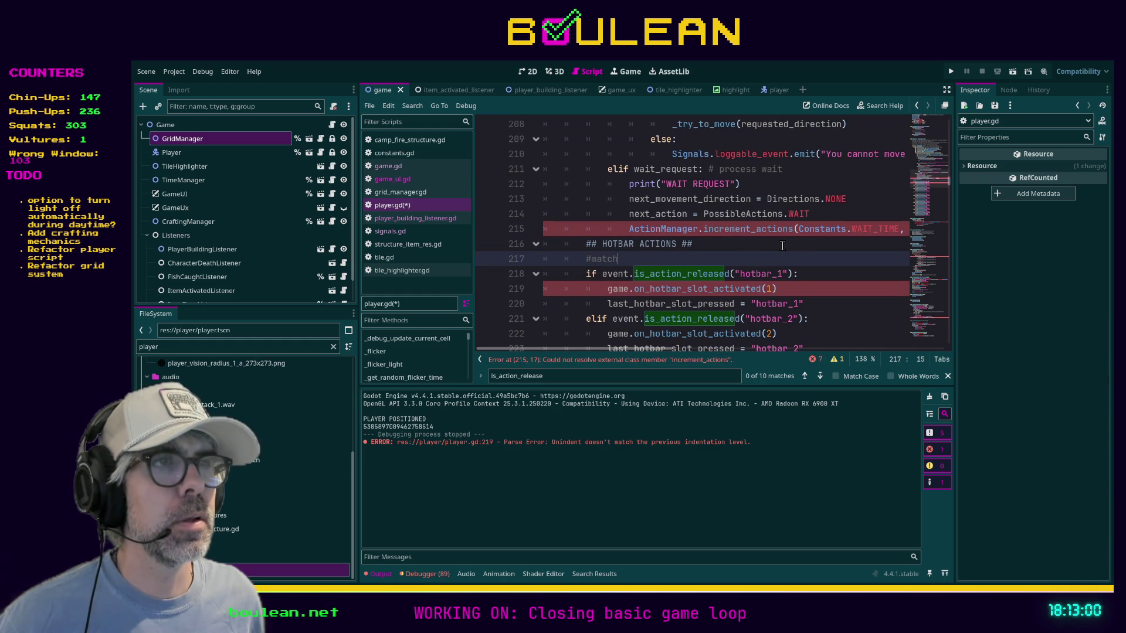
scroll(782, 245, "up", 8)
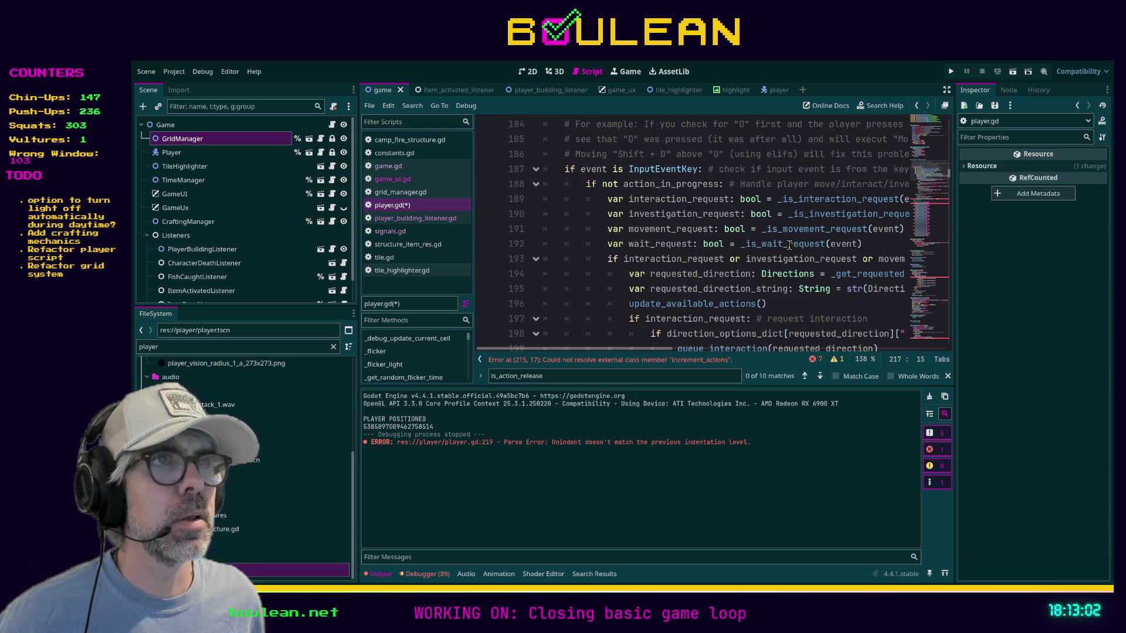
scroll(789, 245, "down", 9)
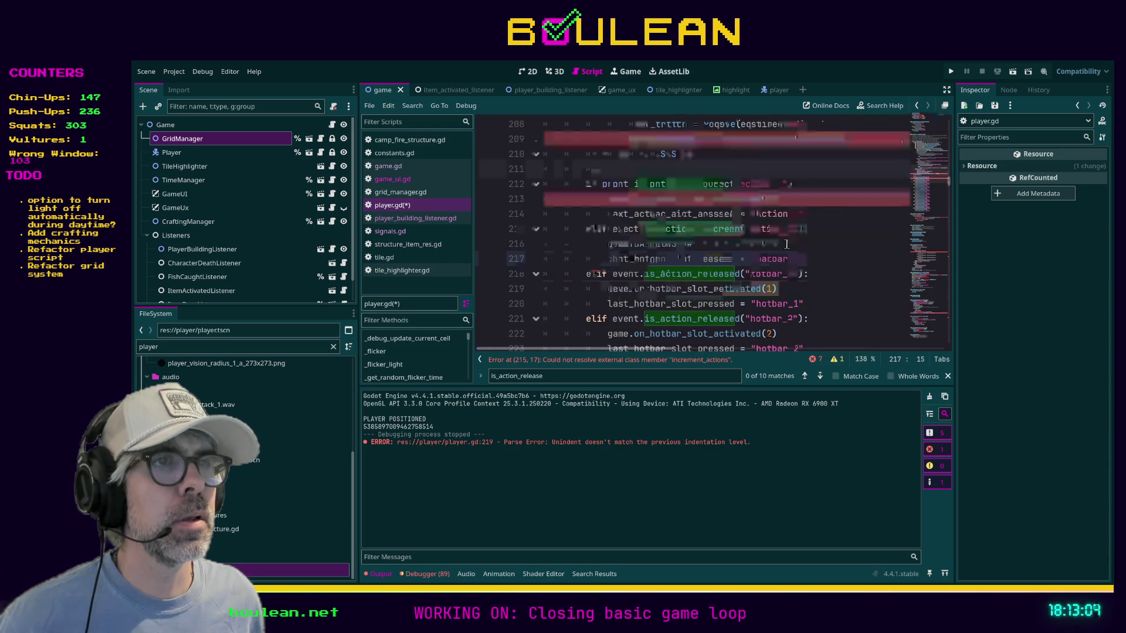
key("ctrl+k")
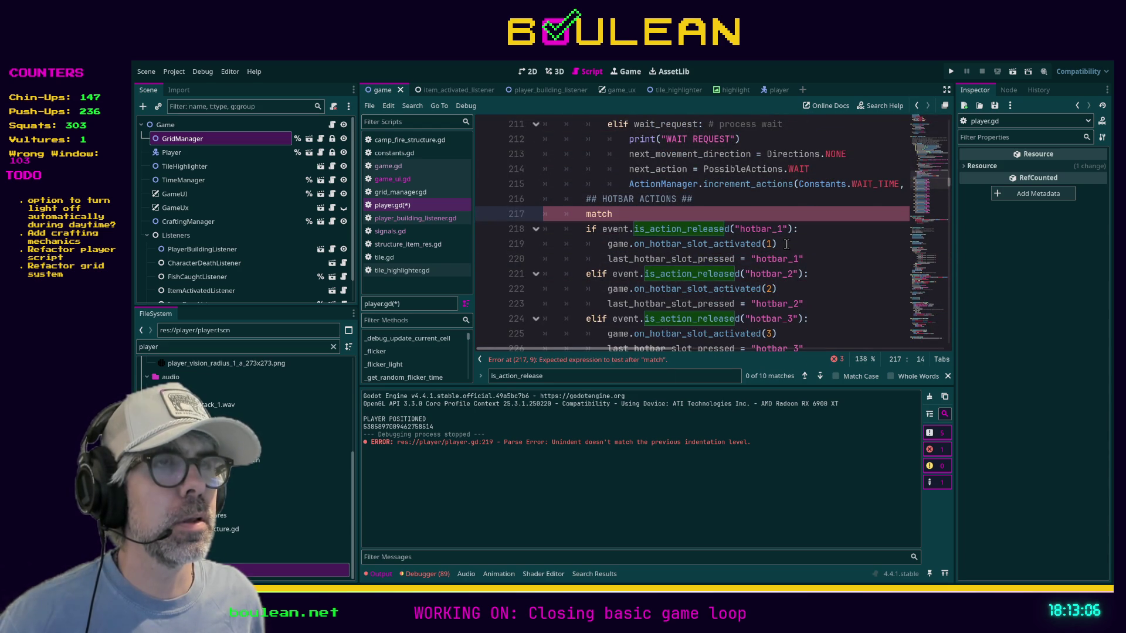
key("BackSpace")
key("BackSpace")
key("BackSpace")
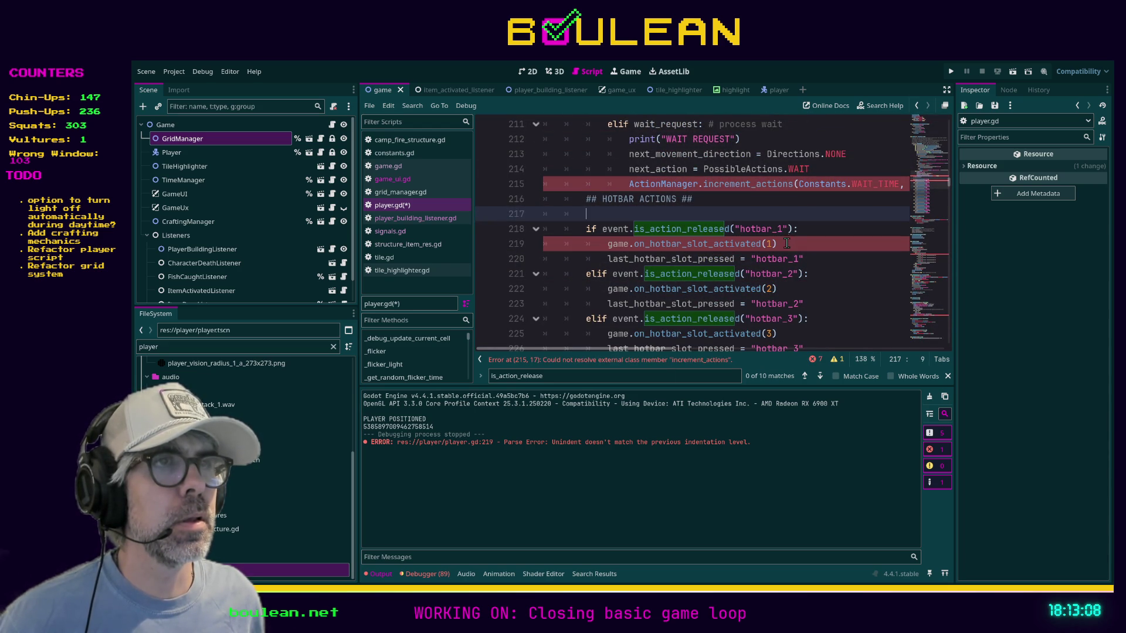
key("BackSpace")
key("BackSpace")
key("BackSpace")
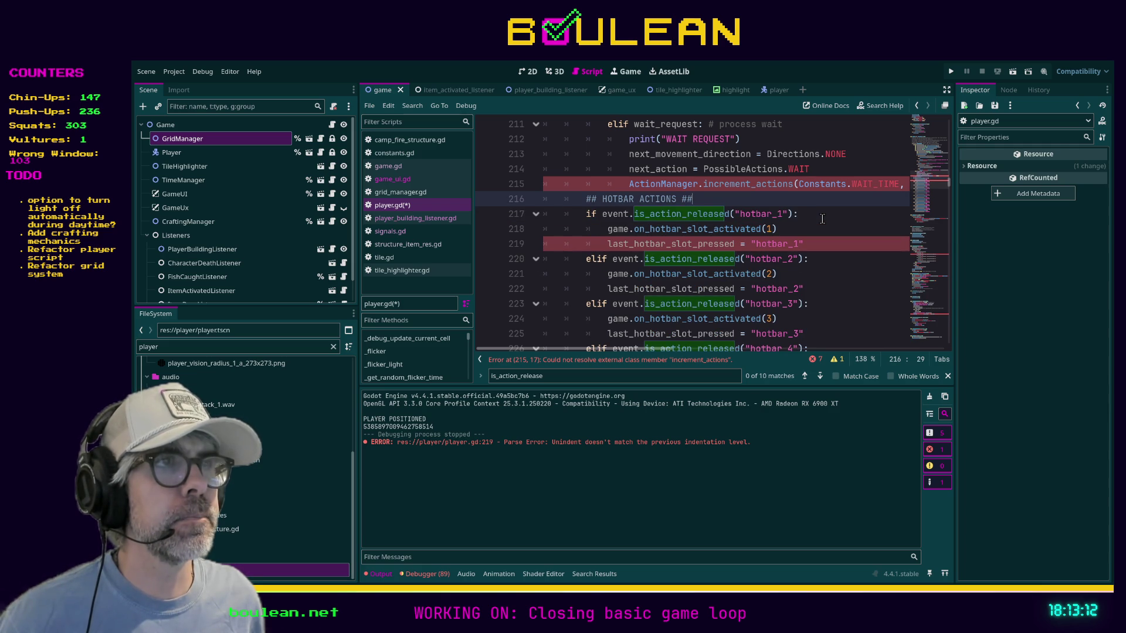
- Rebuild the last hotbar line so it sets last_hotbar_slot_pressed to "hotbar_10", then save player.gd
key("alt+Left")
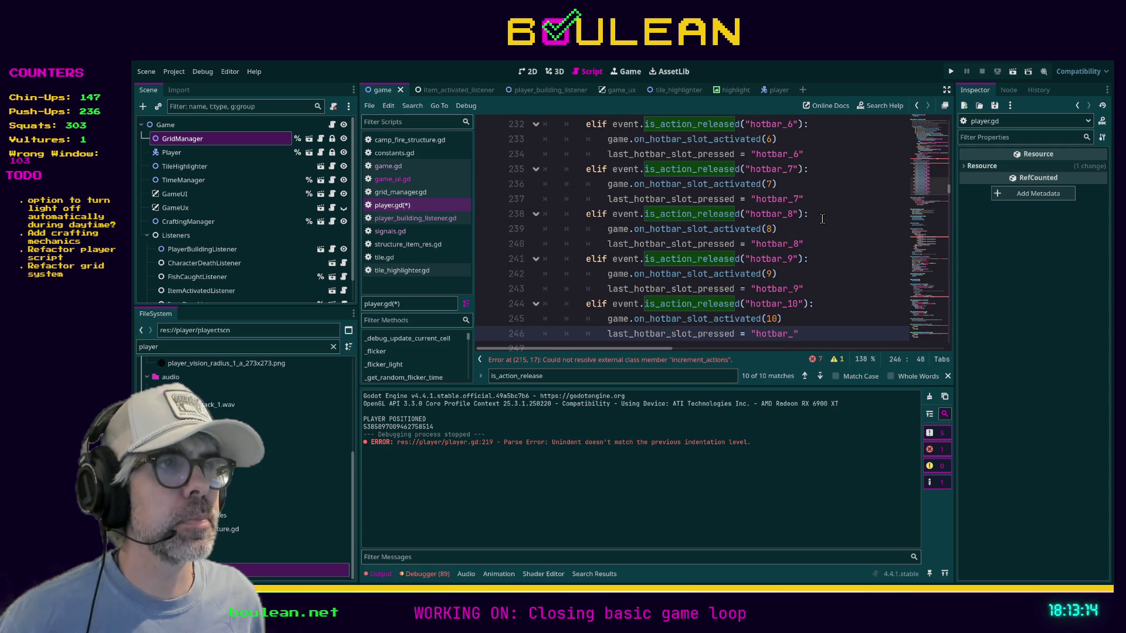
scroll(820, 226, "up", 8)
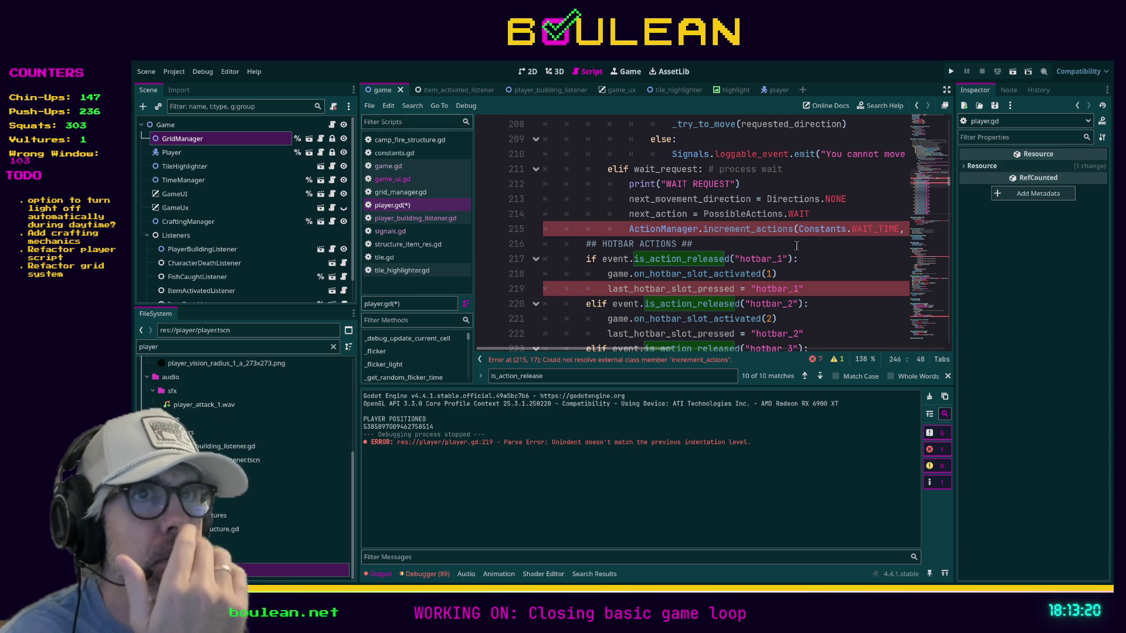
scroll(812, 252, "down", 8)
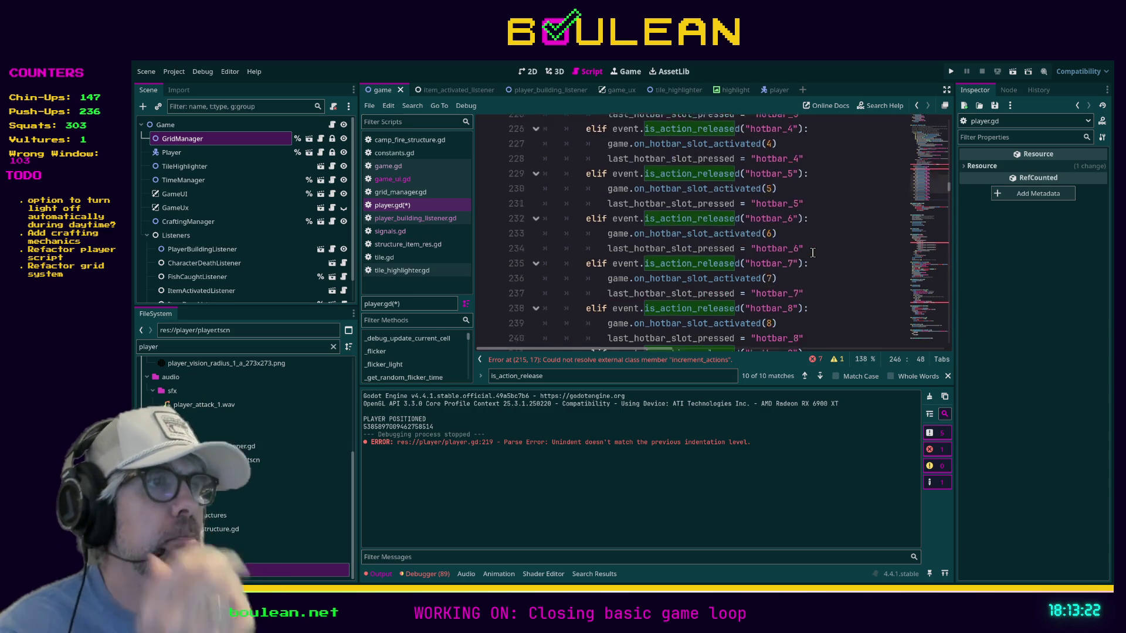
key("shift+Home")
key("BackSpace")
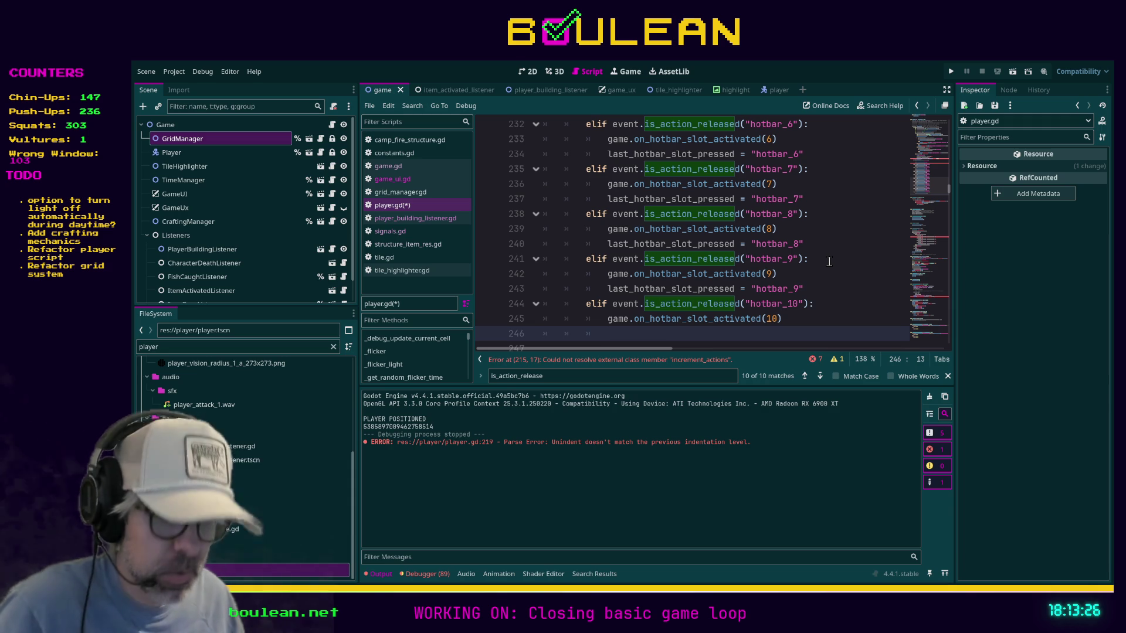
type("last_hotbar_slot_pressed = \"hotbar_\"")
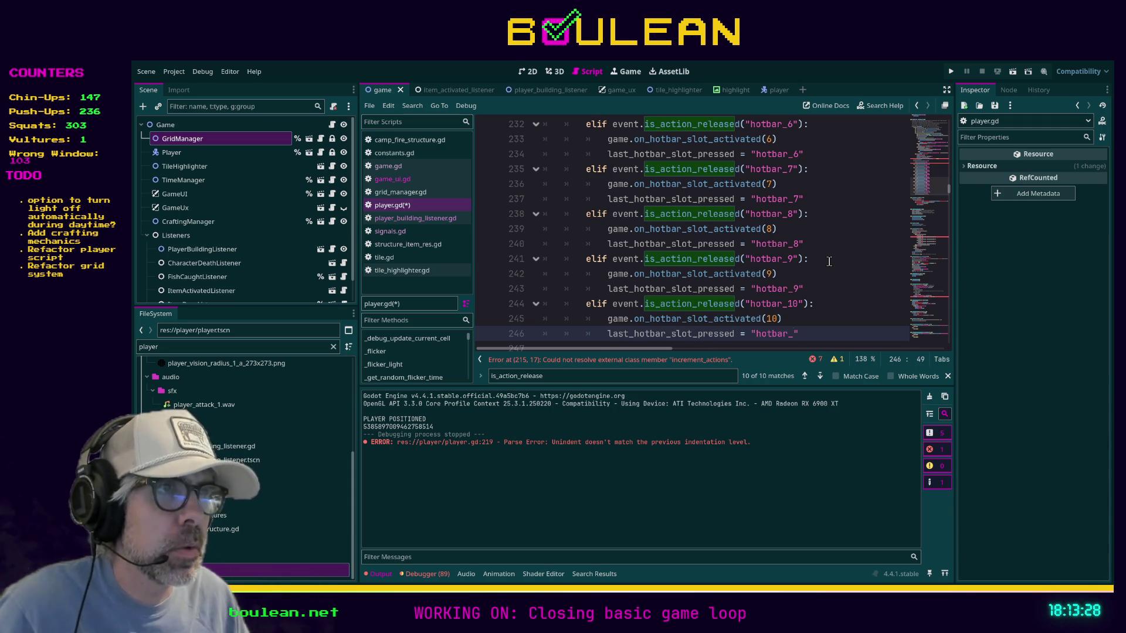
type("10")
key("ctrl+s")
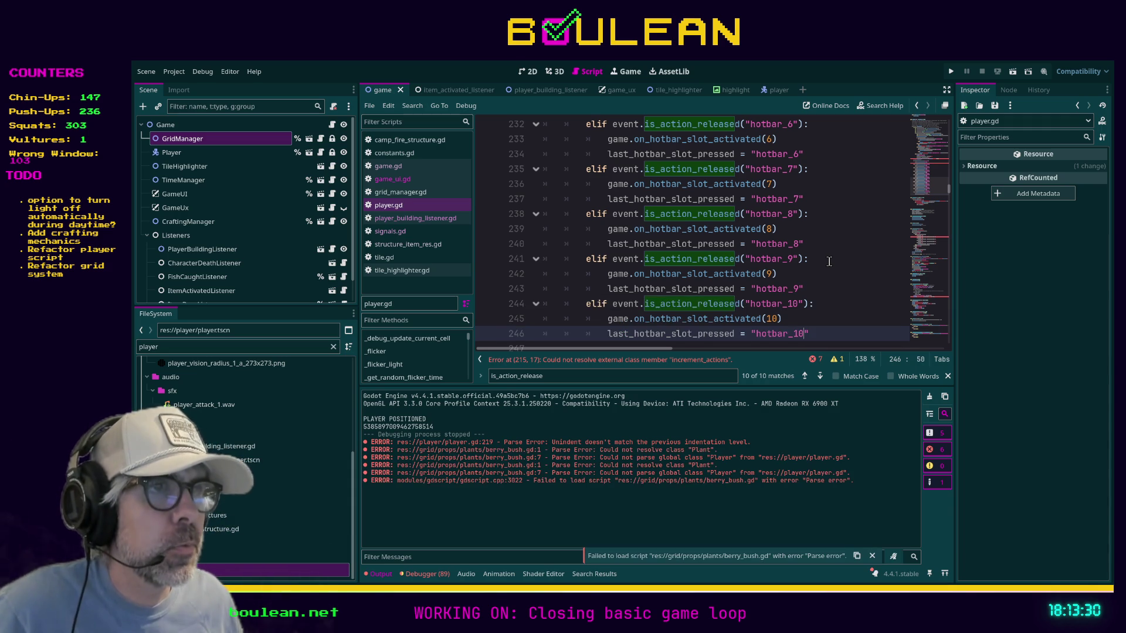
scroll(829, 261, "up", 6)
scroll(829, 261, "up", 2)
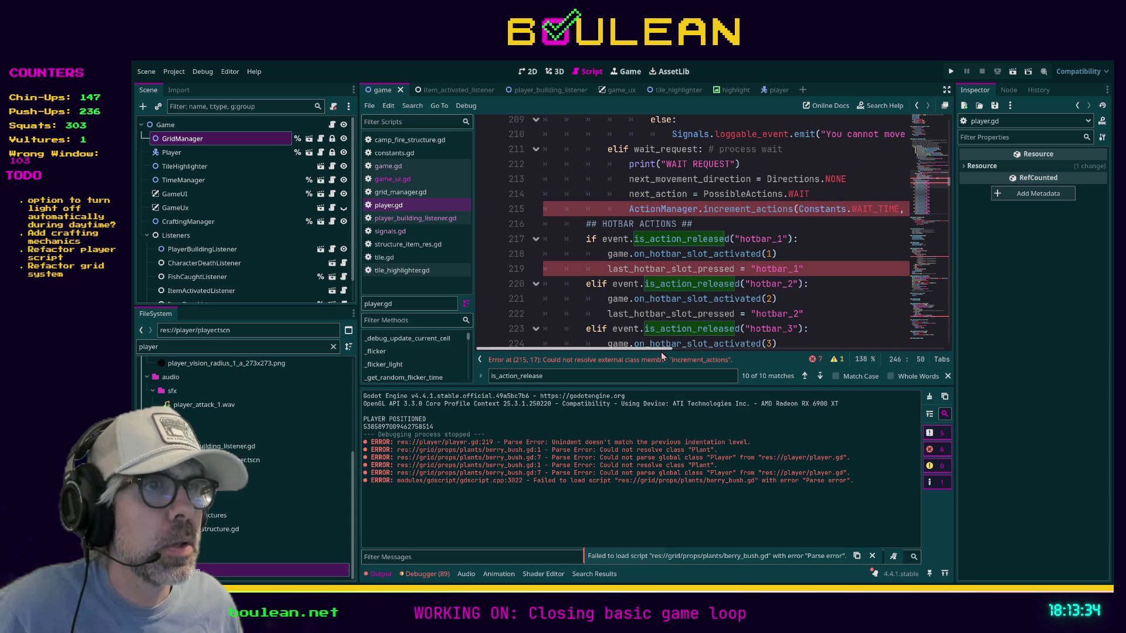
- Toggle a comment on the increment_actions line and undo it, then run the game with F5
left_click_drag(657, 351, 699, 350)
left_click(854, 208)
key("ctrl+k")
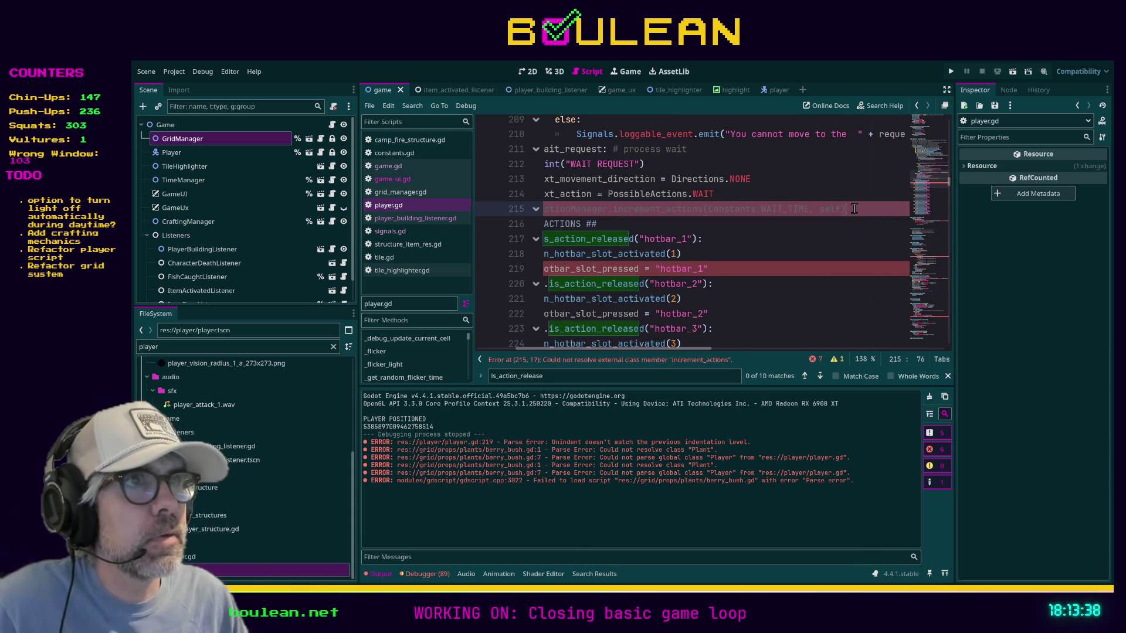
key("ctrl+z")
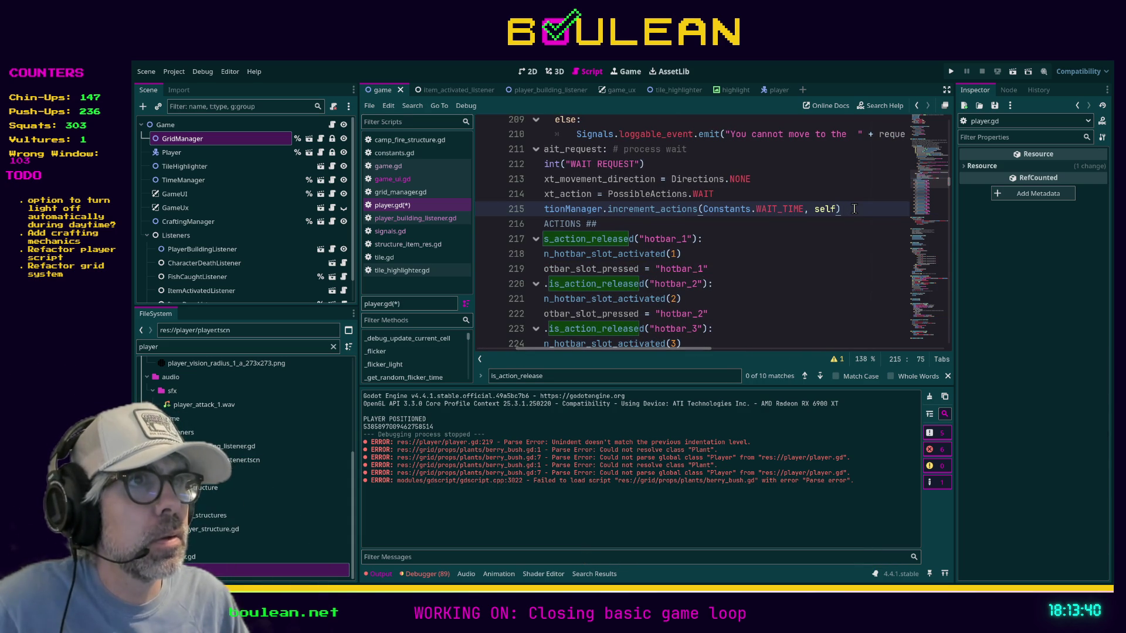
left_click_drag(666, 348, 621, 348)
left_click(560, 223)
key("F5")
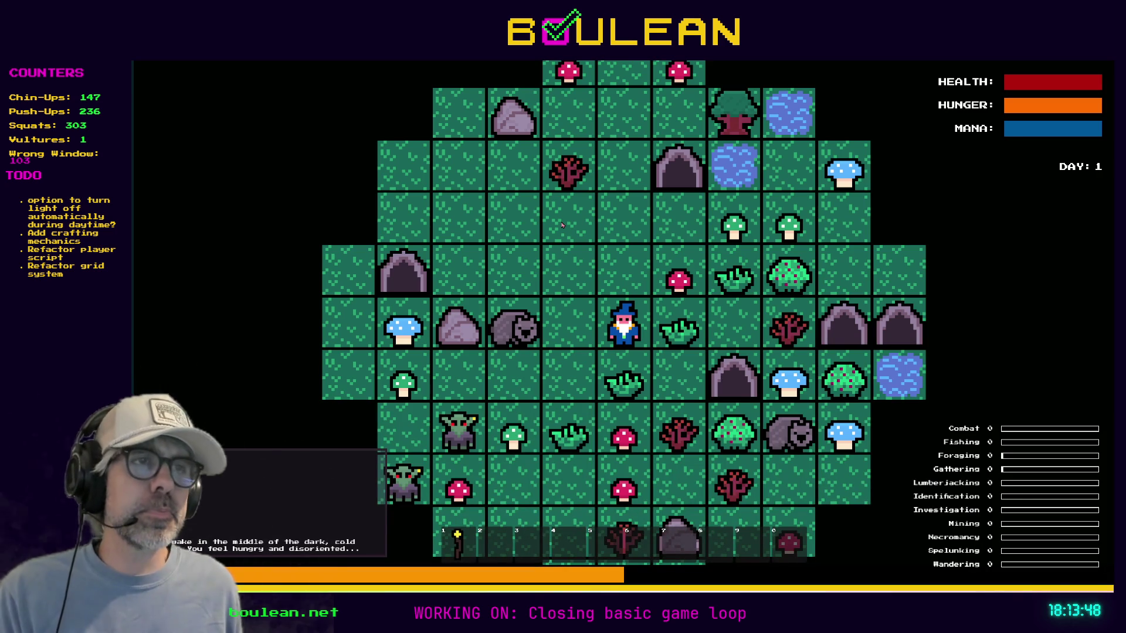
- Activate hotbar slot 1 in the game with key 1, then stop the run with F8
key("1")
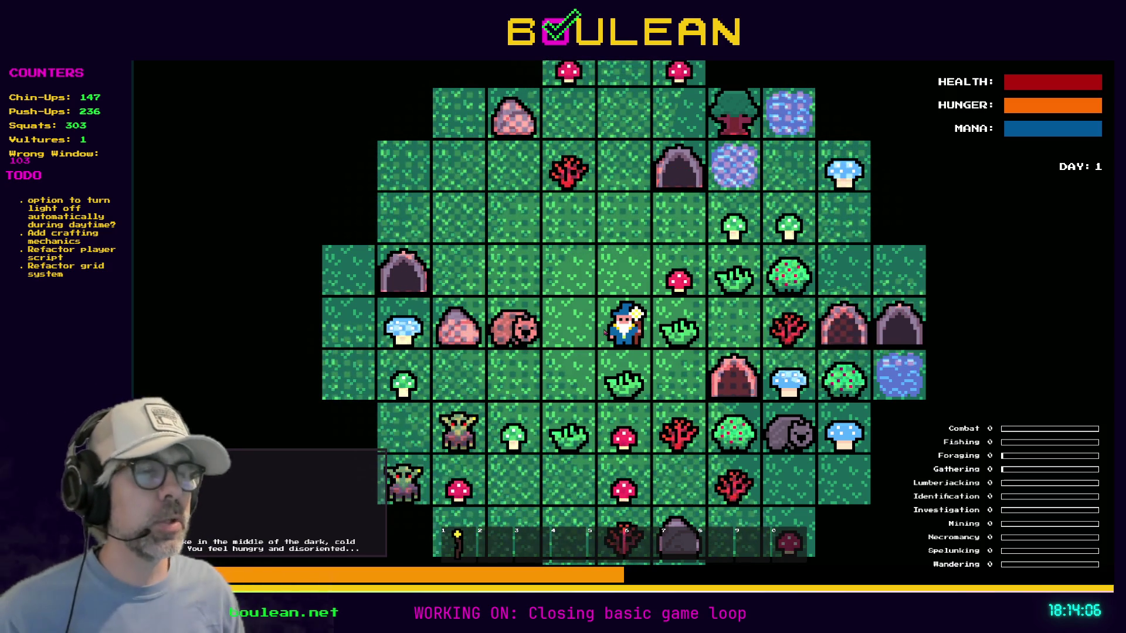
key("F8")
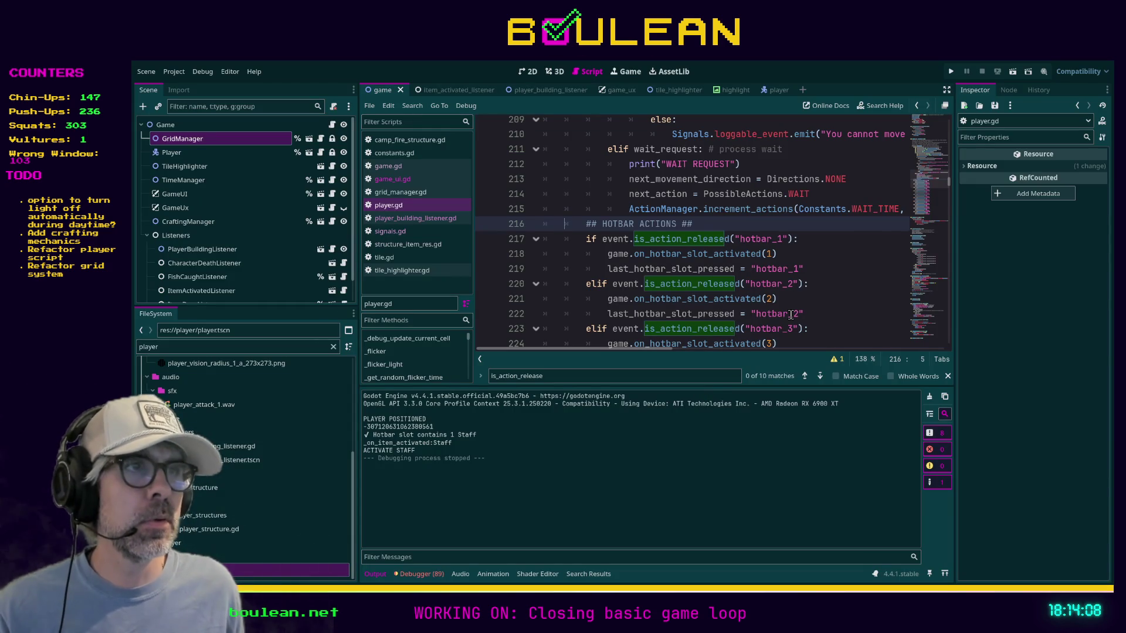
scroll(786, 314, "up", 1)
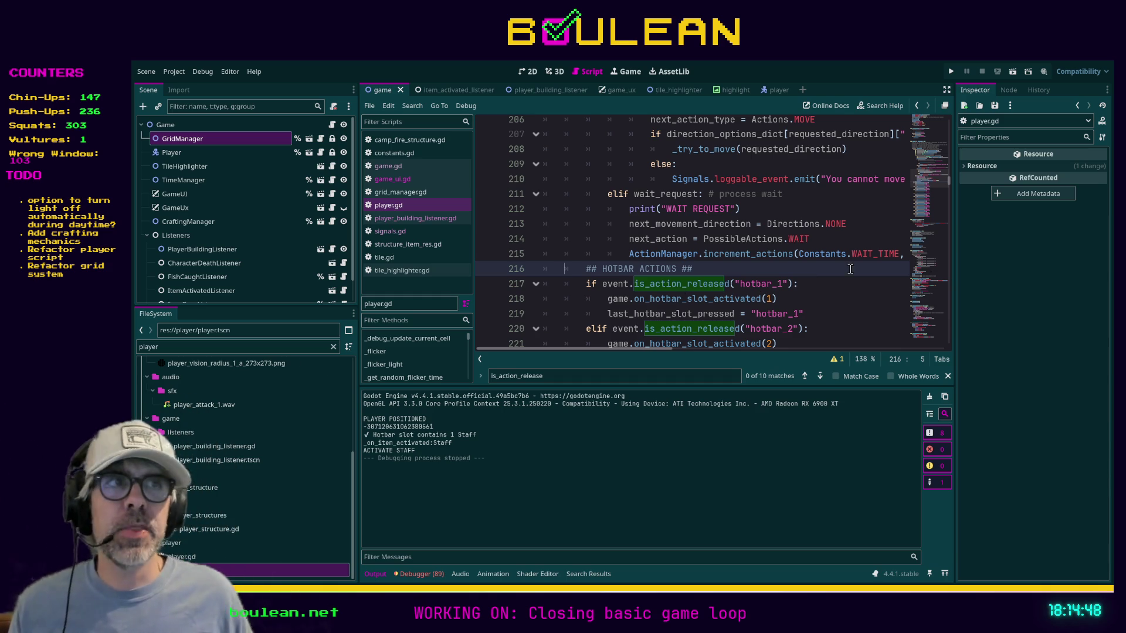
left_click(704, 257)
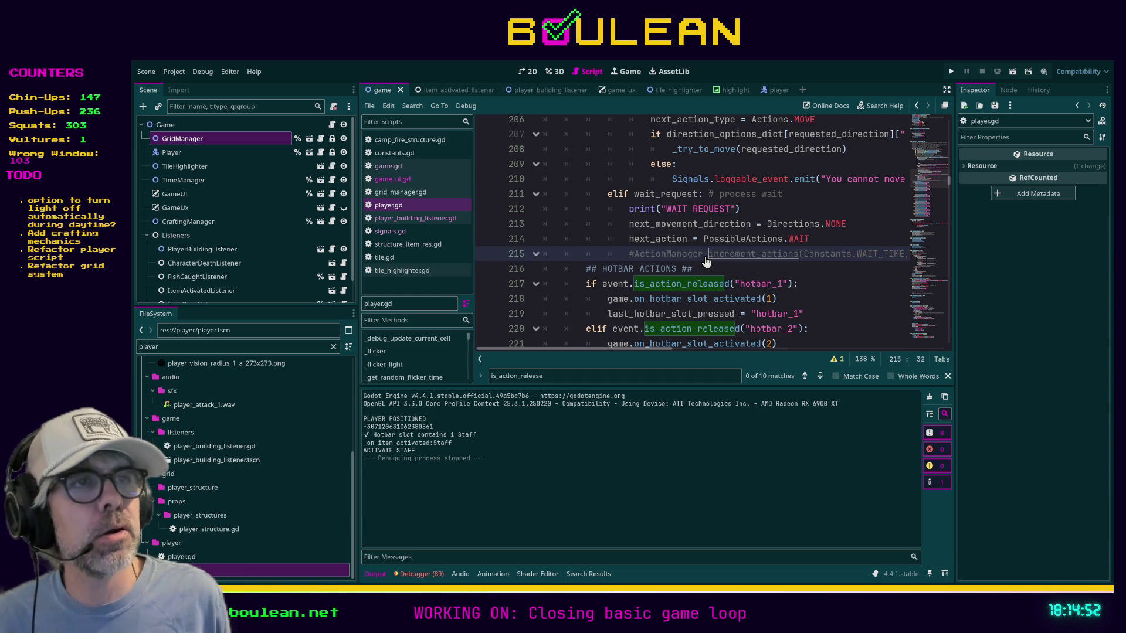
left_click(753, 265)
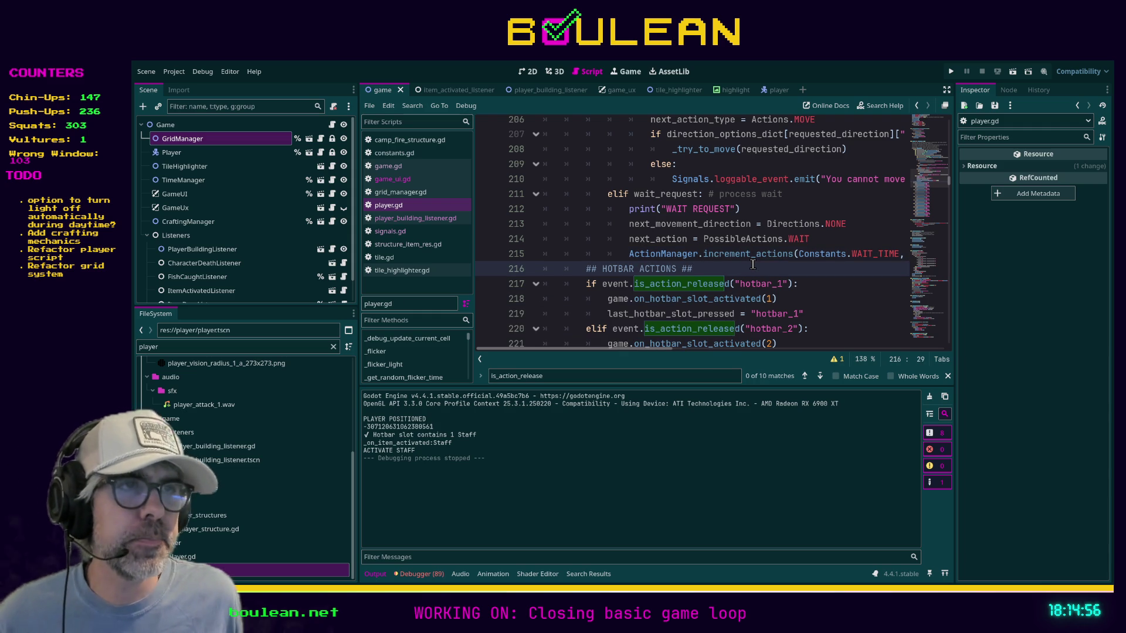
scroll(752, 264, "up", 3)
scroll(636, 242, "down", 4)
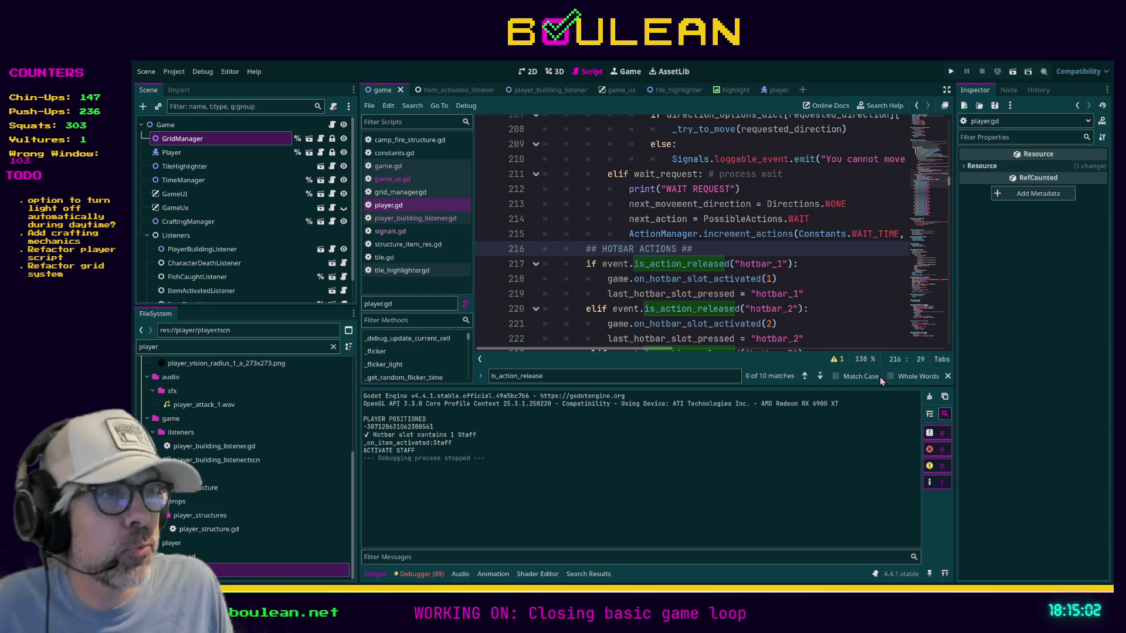
left_click(835, 361)
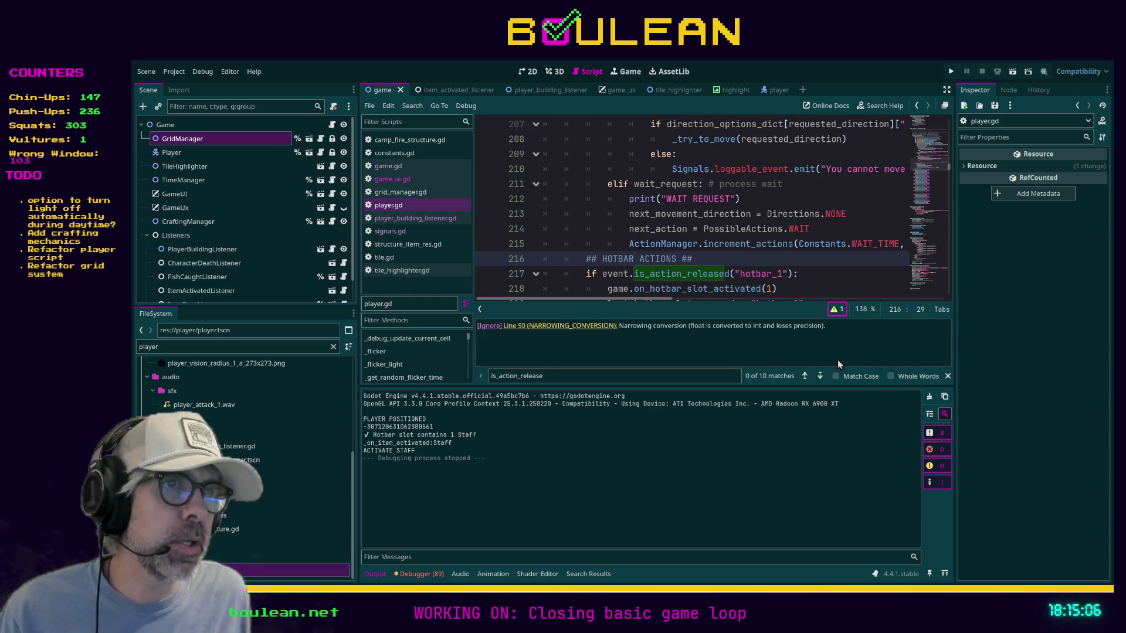
left_click(835, 310)
left_click(822, 310)
scroll(821, 310, "down", 6)
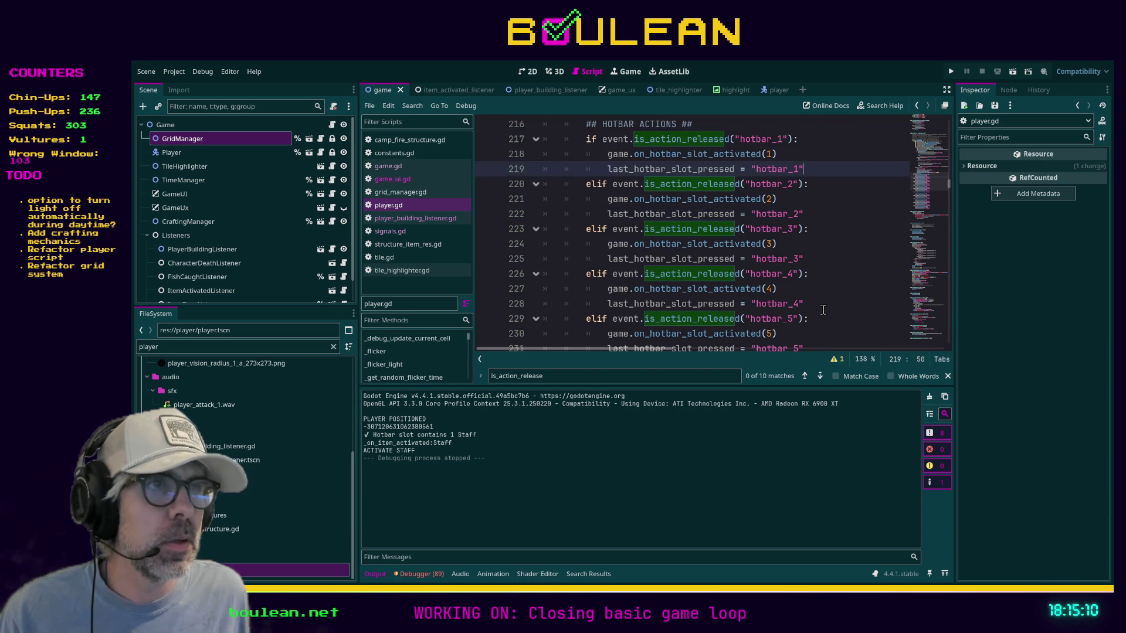
scroll(820, 310, "down", 5)
left_click(650, 230)
scroll(650, 244, "up", 11)
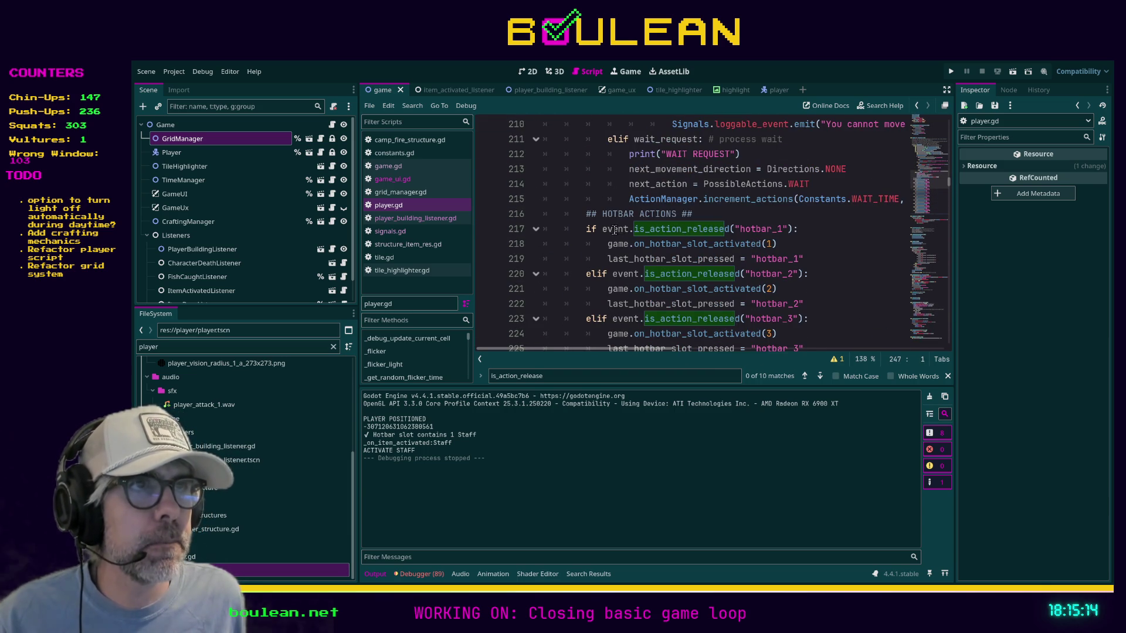
scroll(611, 230, "up", 3)
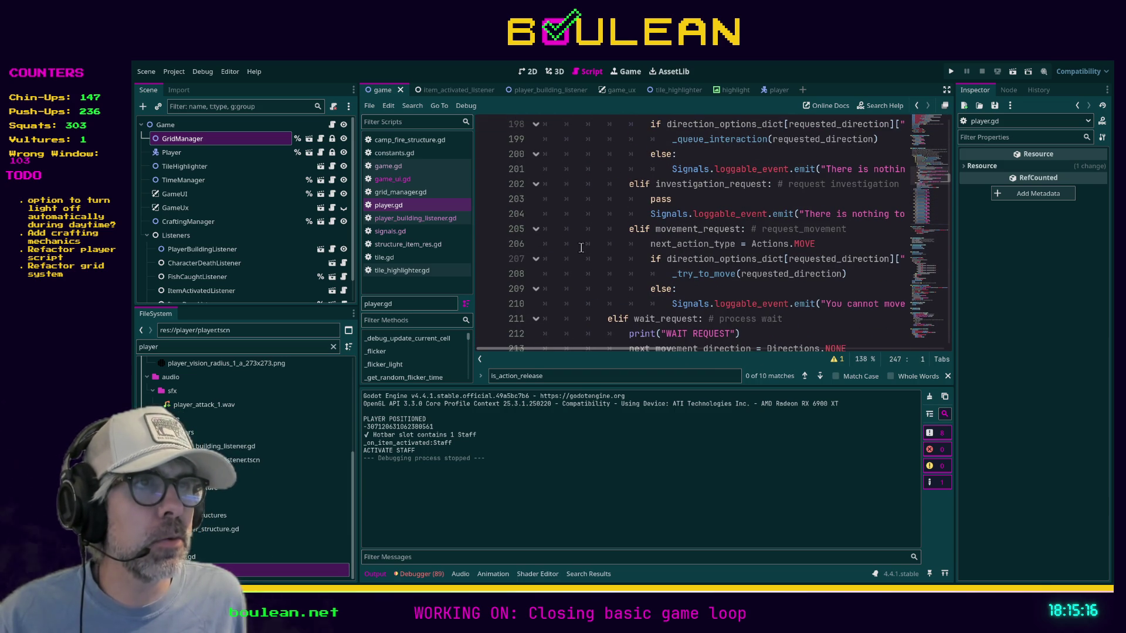
scroll(592, 229, "down", 11)
scroll(592, 229, "down", 2)
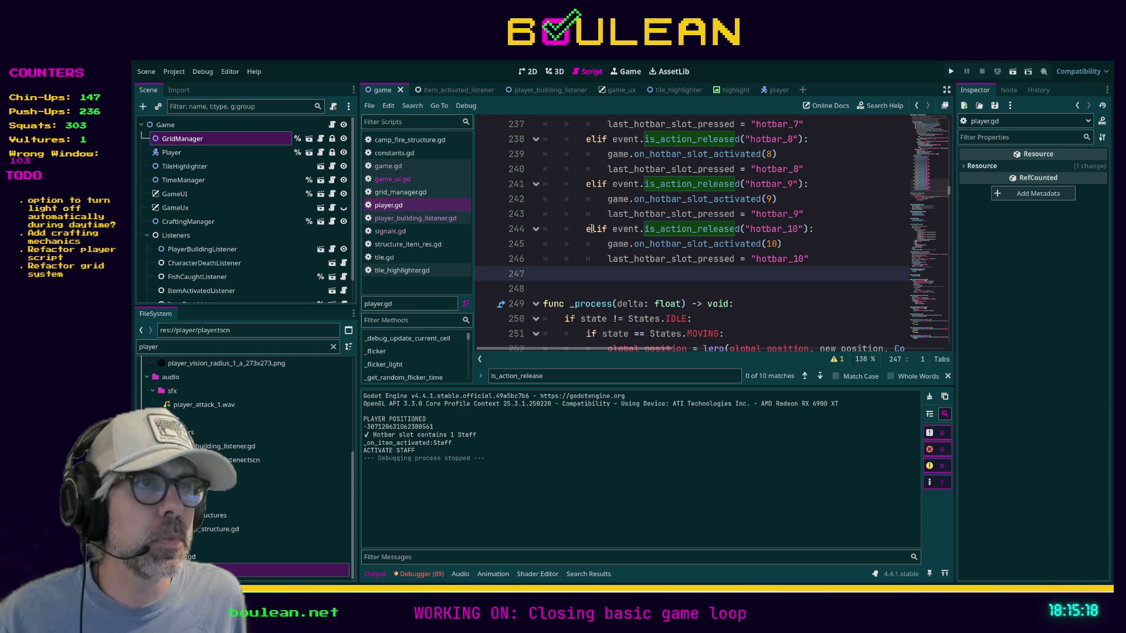
left_click(669, 290)
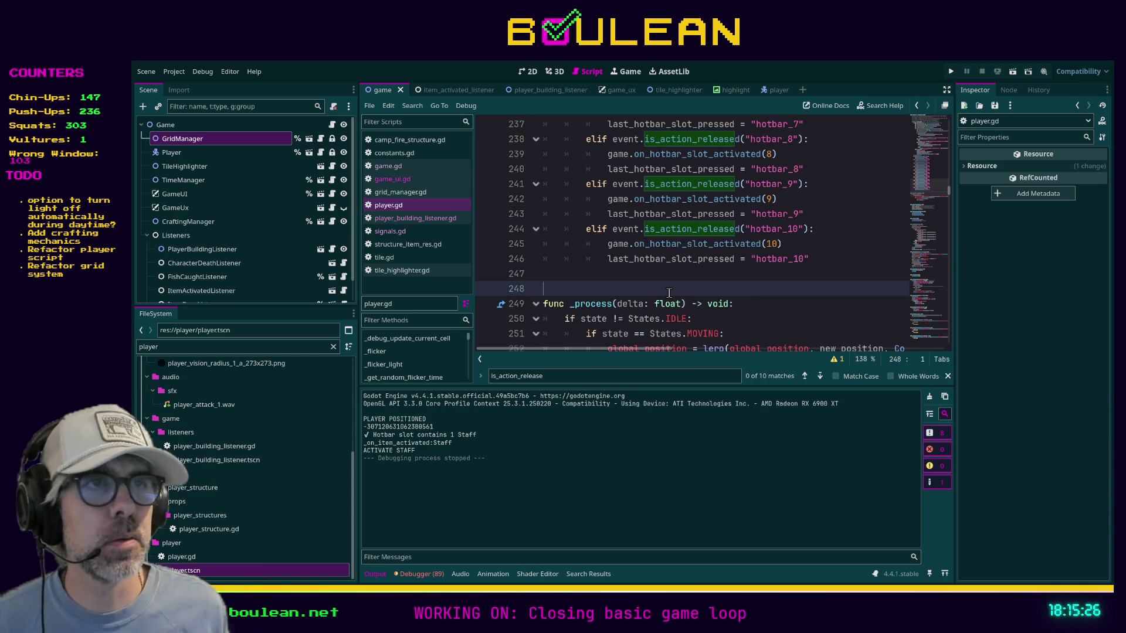
- Add print("LAST HOTBAR SLOT PRESSED: " + str(last_hotbar_slot_pressed)) on line 247 and run the game
key("Up")
key("Tab")
key("Tab")
type("print(\"LAS")
type("T HOTBAR SLOT ")
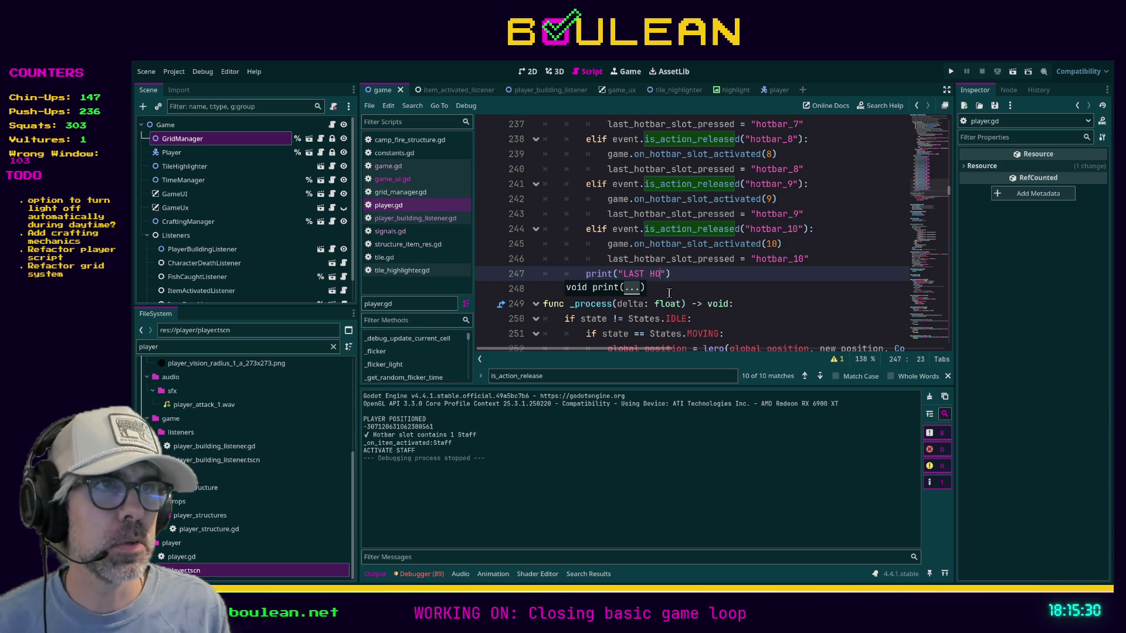
type("PRESSED: ")
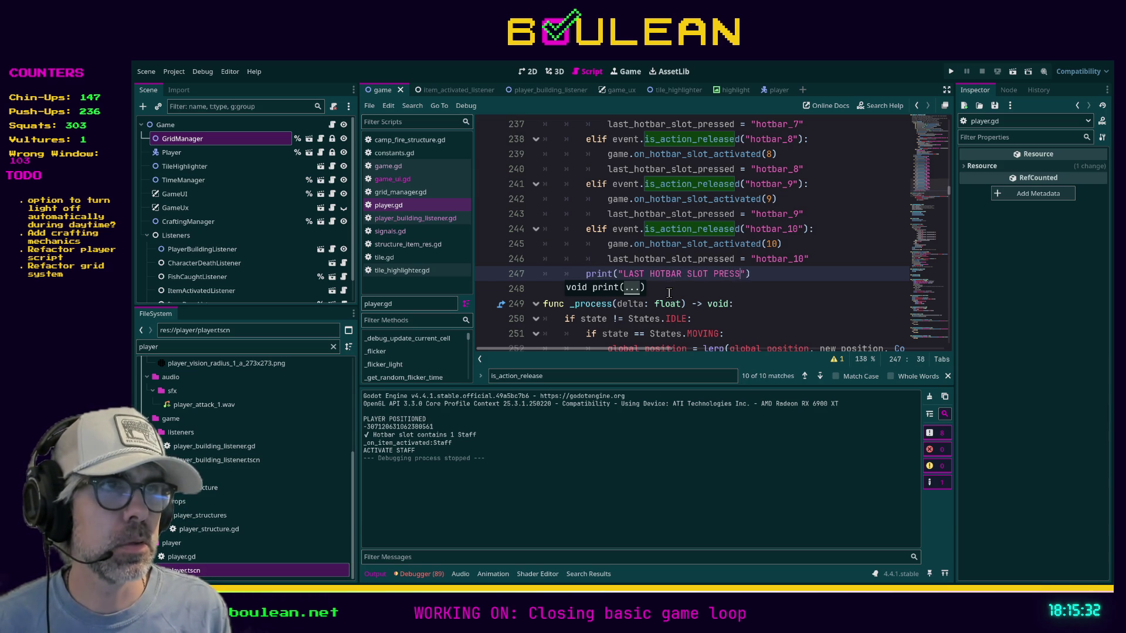
type("\" + str(")
type("last_hotbar_slot_pressed")
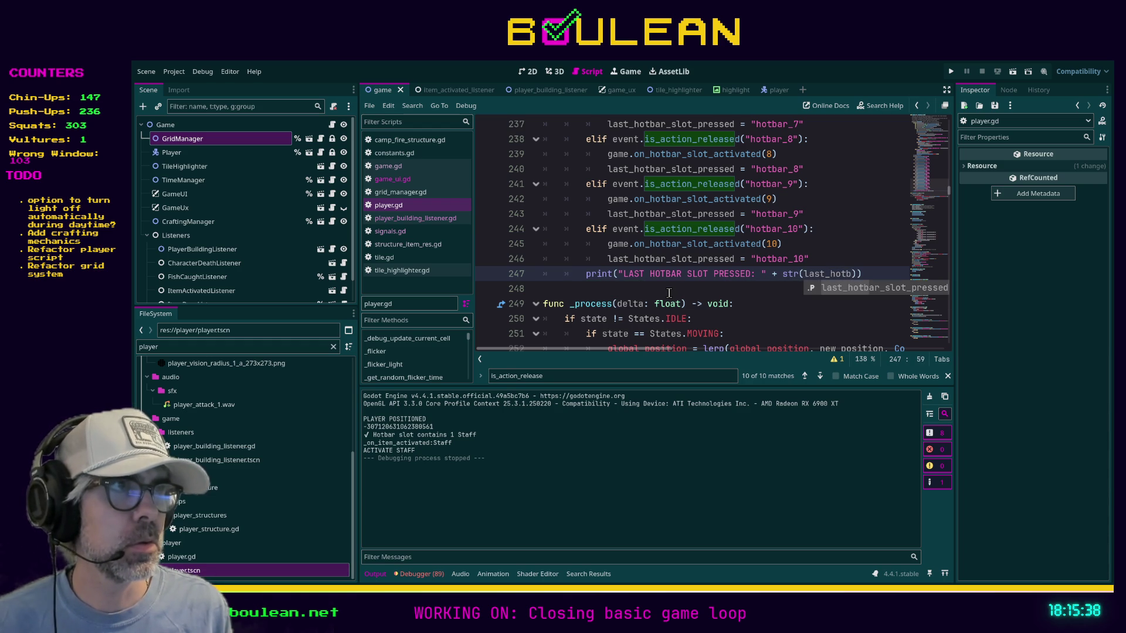
key("Return")
key("F5")
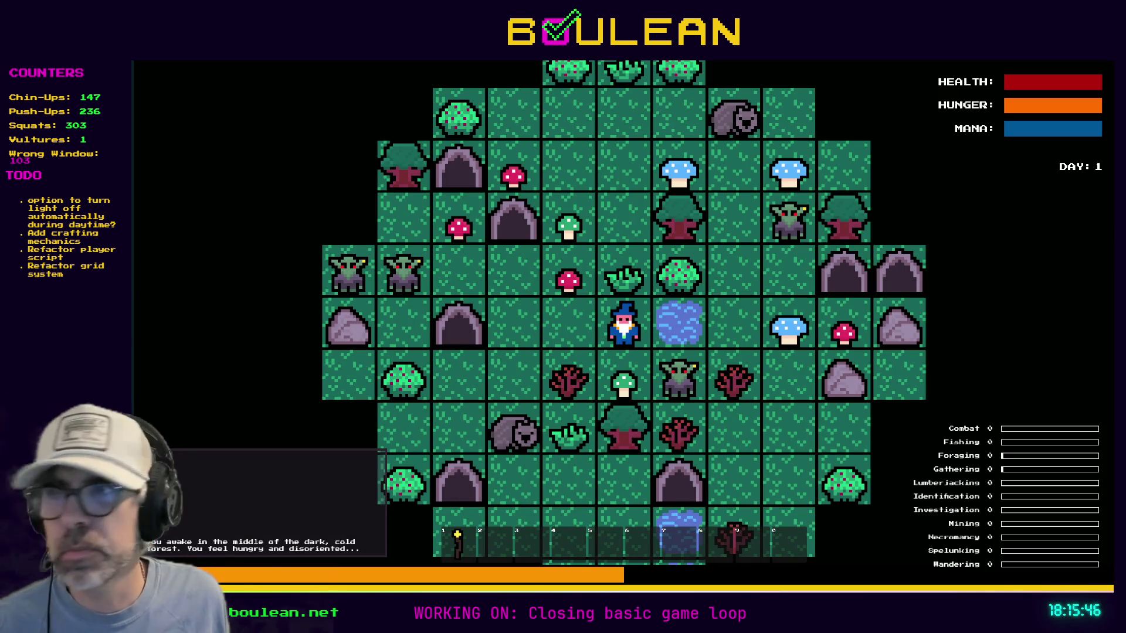
- Equip the torch from hotbar slot 1 in the game, then stop the run with F8
key("1")
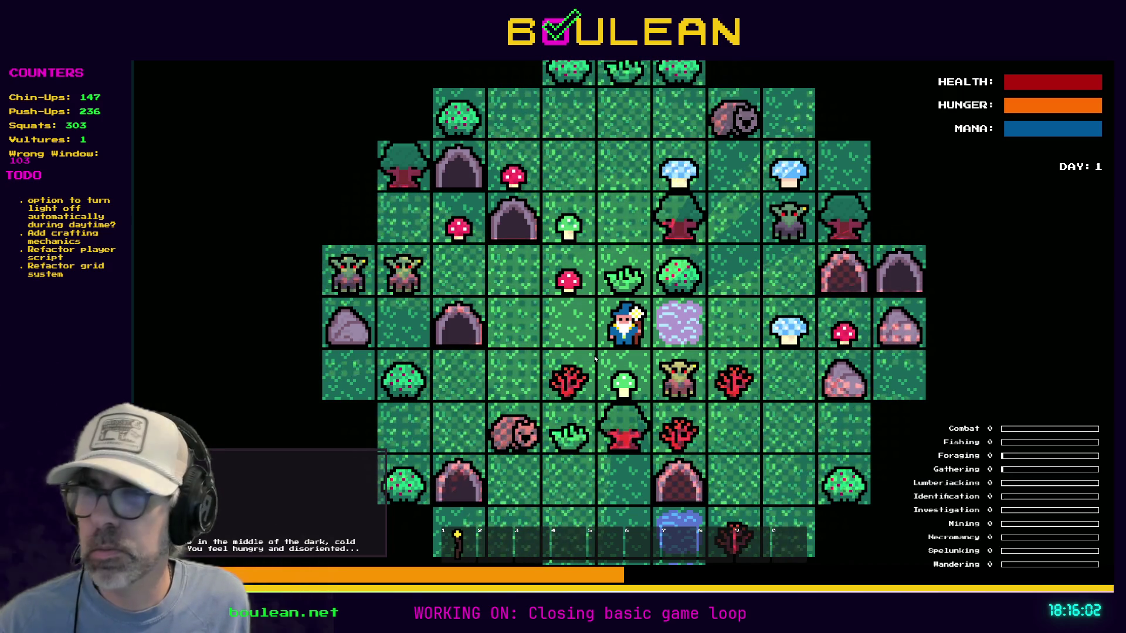
key("F8")
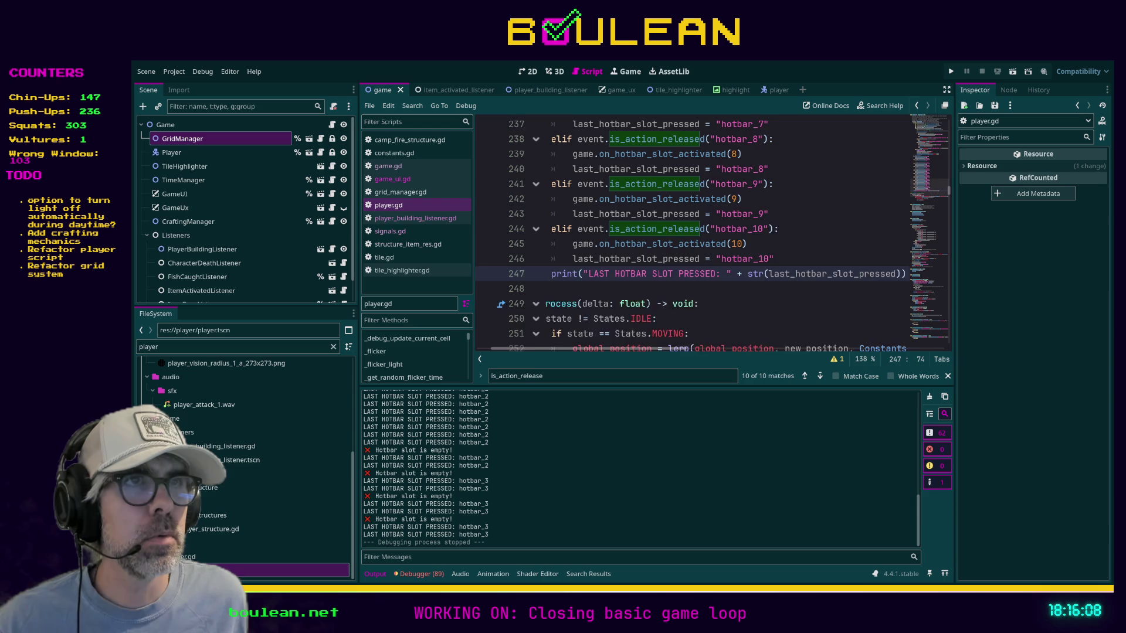
scroll(692, 234, "up", 7)
scroll(692, 234, "up", 2)
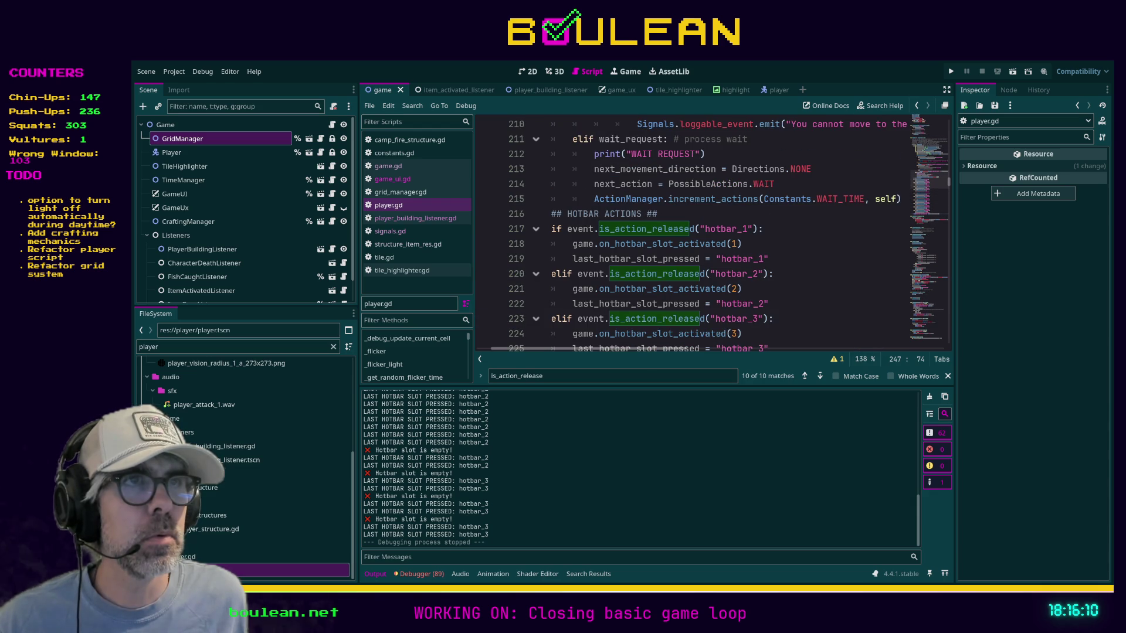
scroll(692, 234, "up", 1)
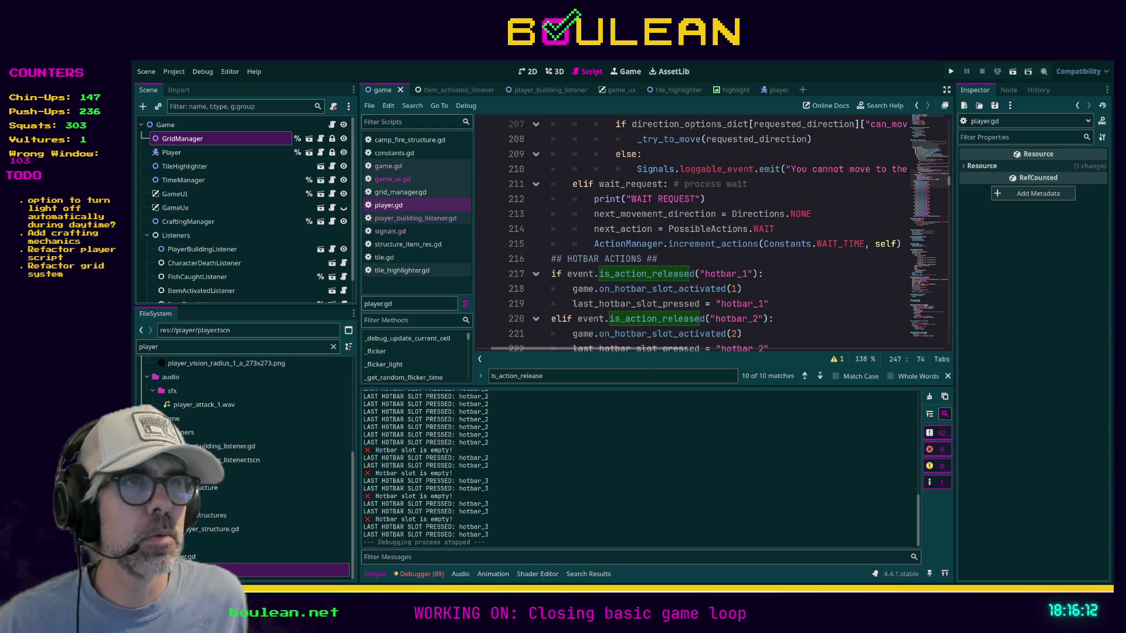
scroll(691, 234, "down", 9)
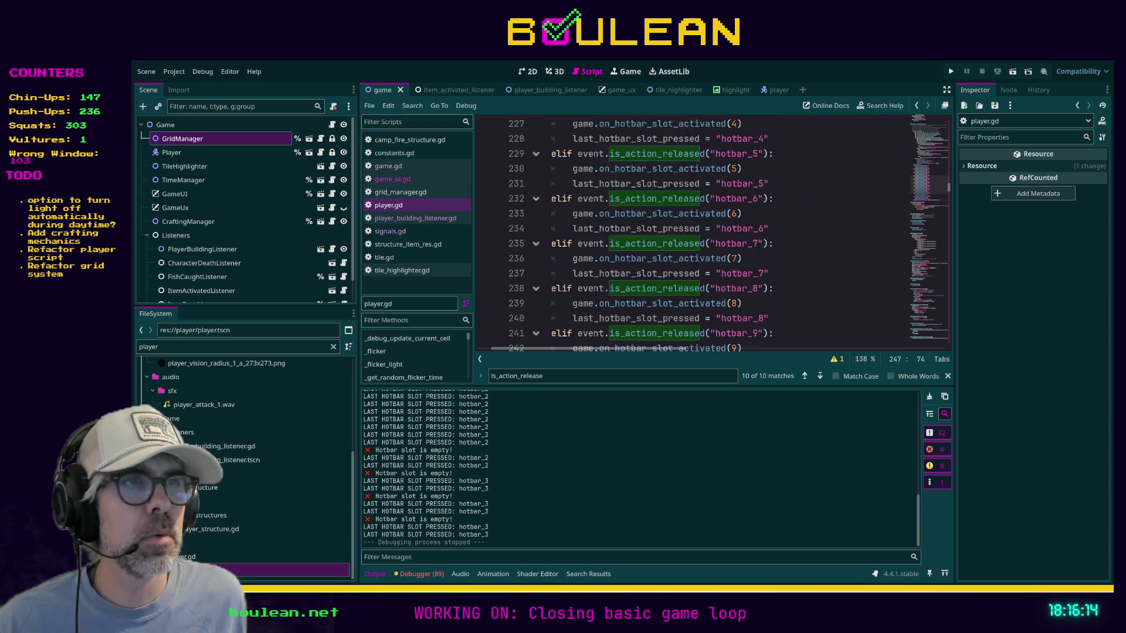
scroll(692, 234, "down", 2)
left_click(545, 244)
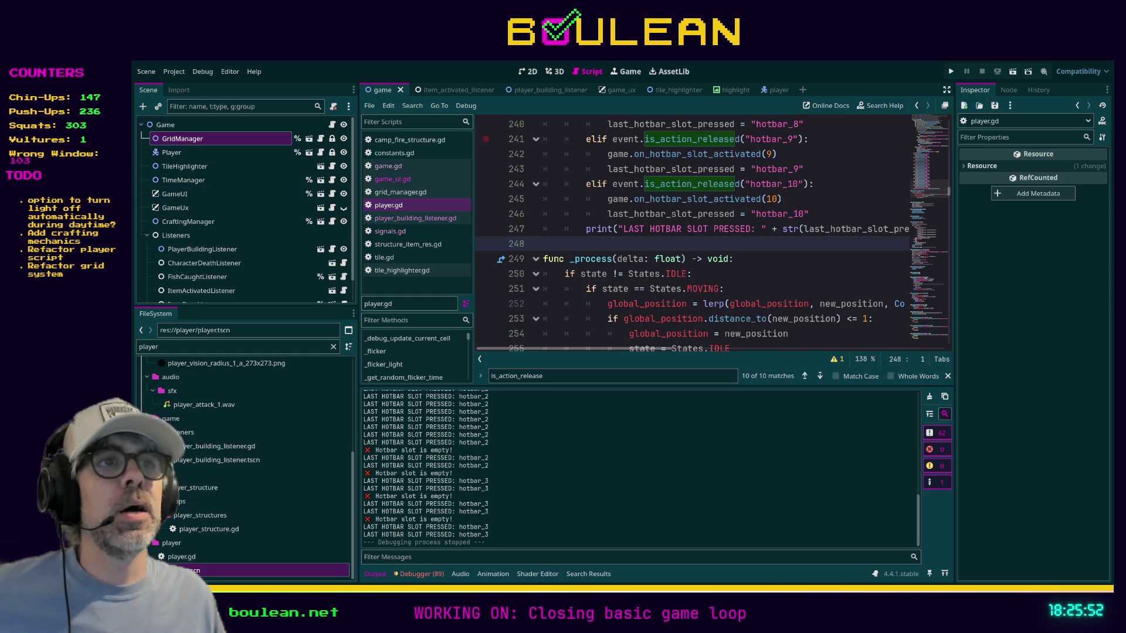
- Review the _input function in player.gd, then run the project with F5
scroll(692, 235, "up", 20)
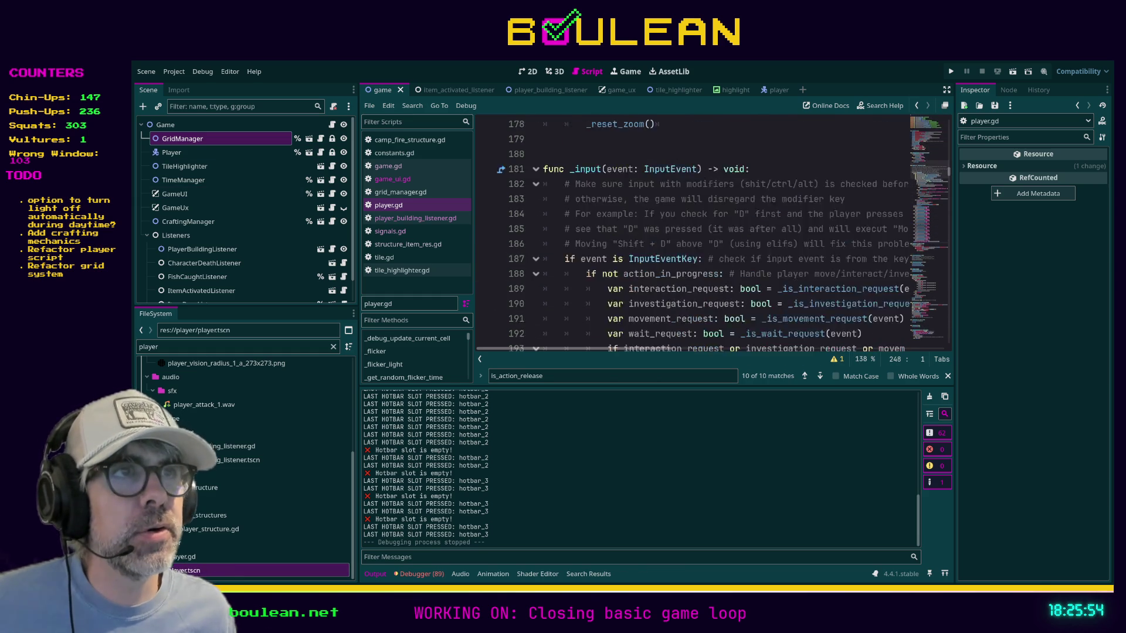
scroll(692, 234, "down", 2)
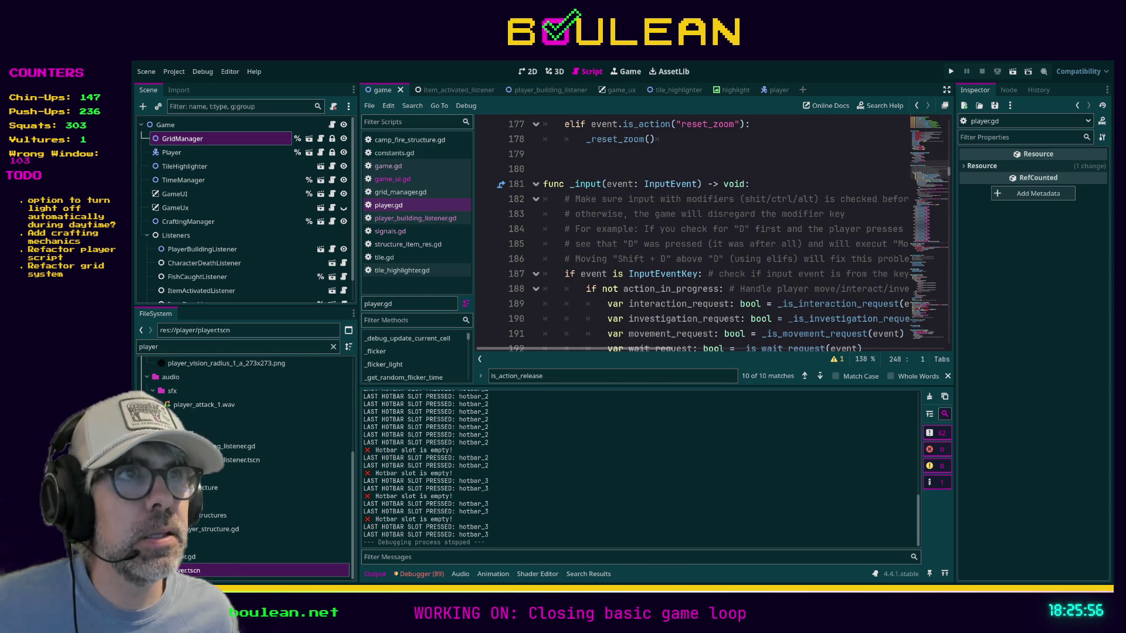
left_click(534, 185)
left_click(535, 186)
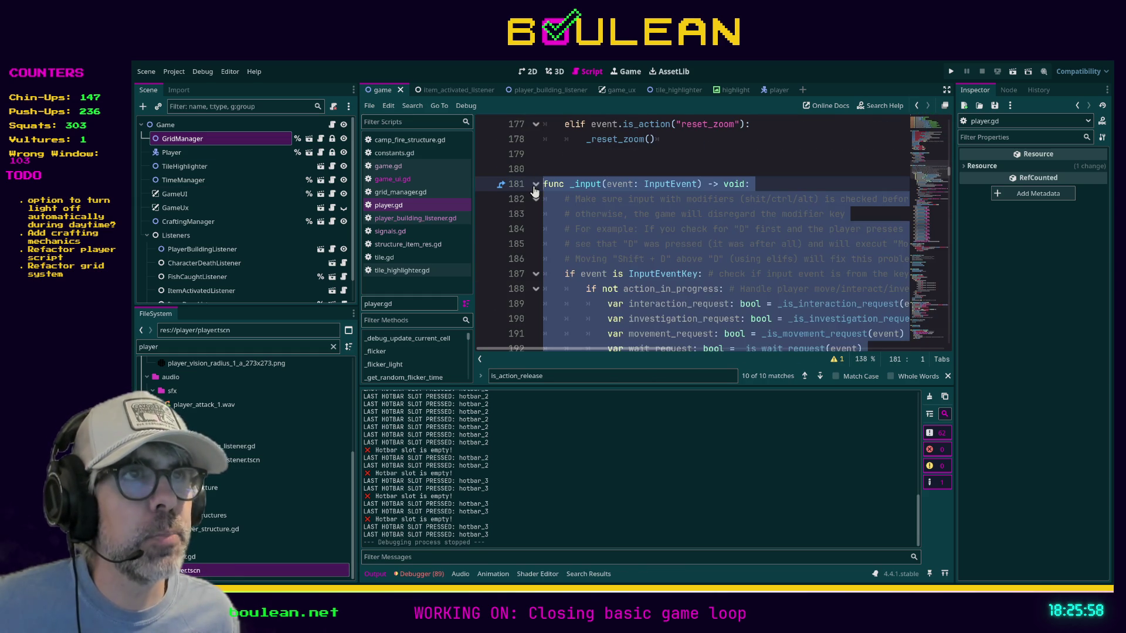
scroll(566, 225, "down", 6)
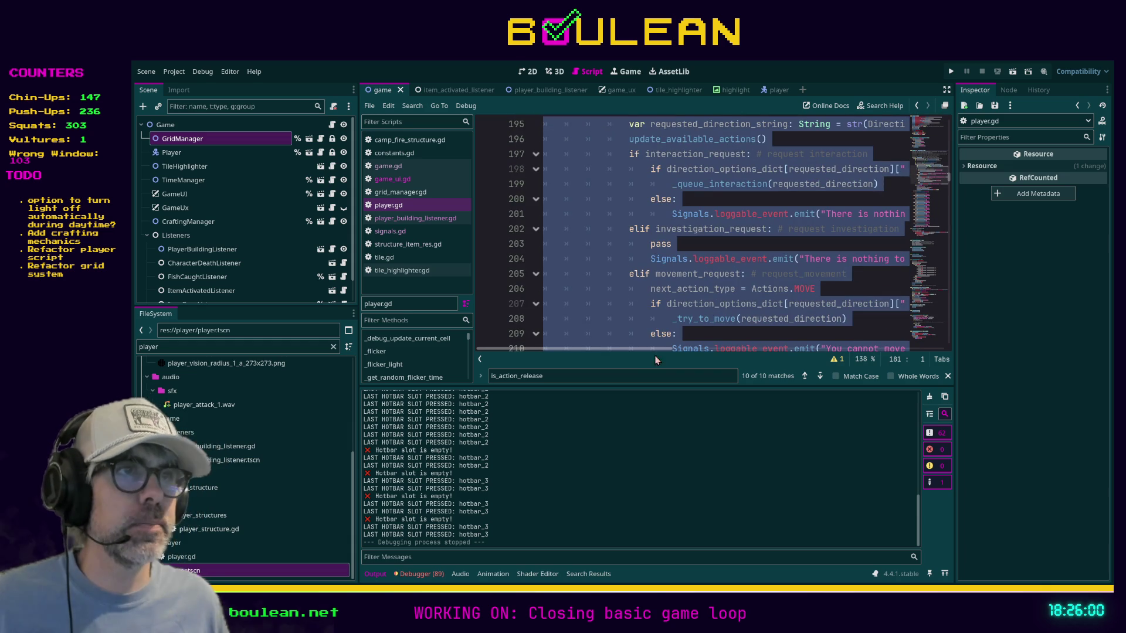
left_click(595, 318)
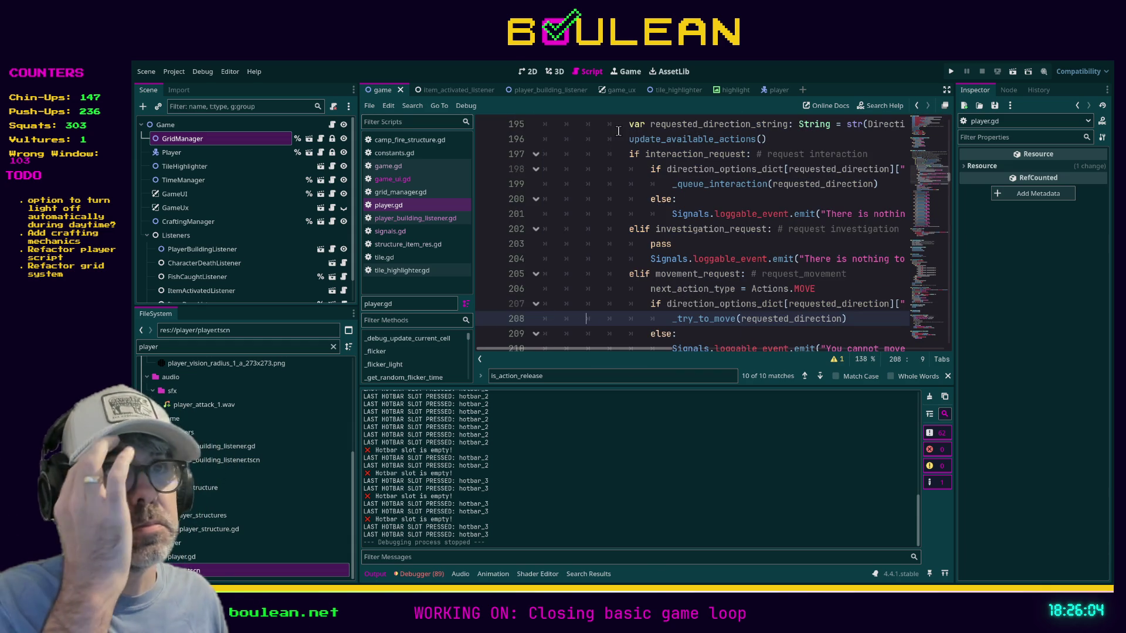
left_click(587, 280)
key("F5")
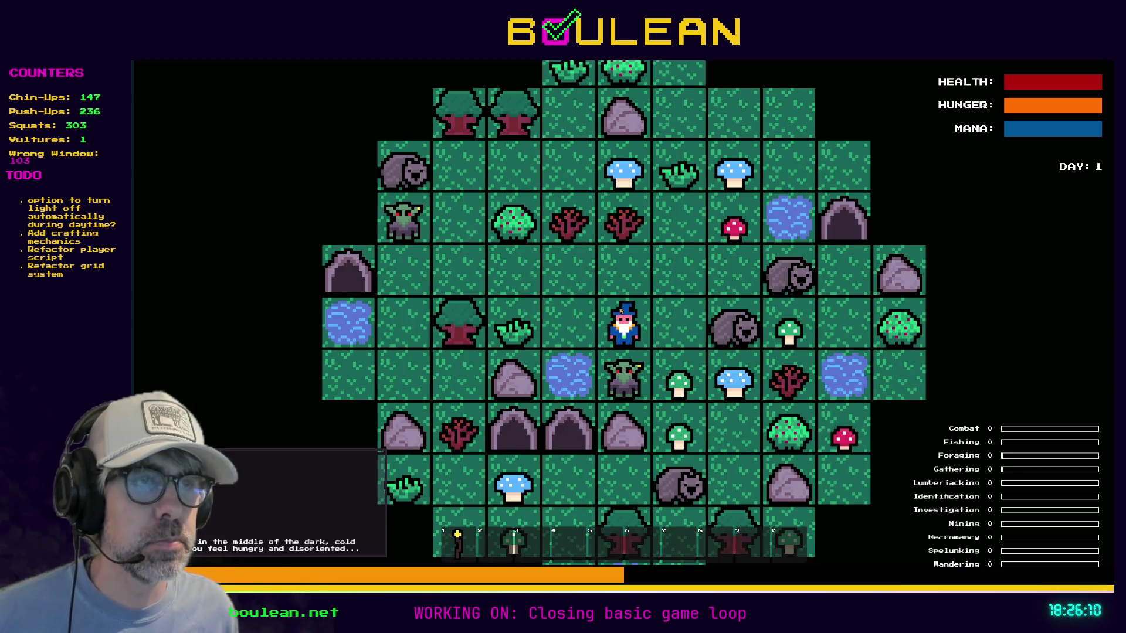
- Move the wizard east and attack west until the goblin is cleared
left_click(658, 312)
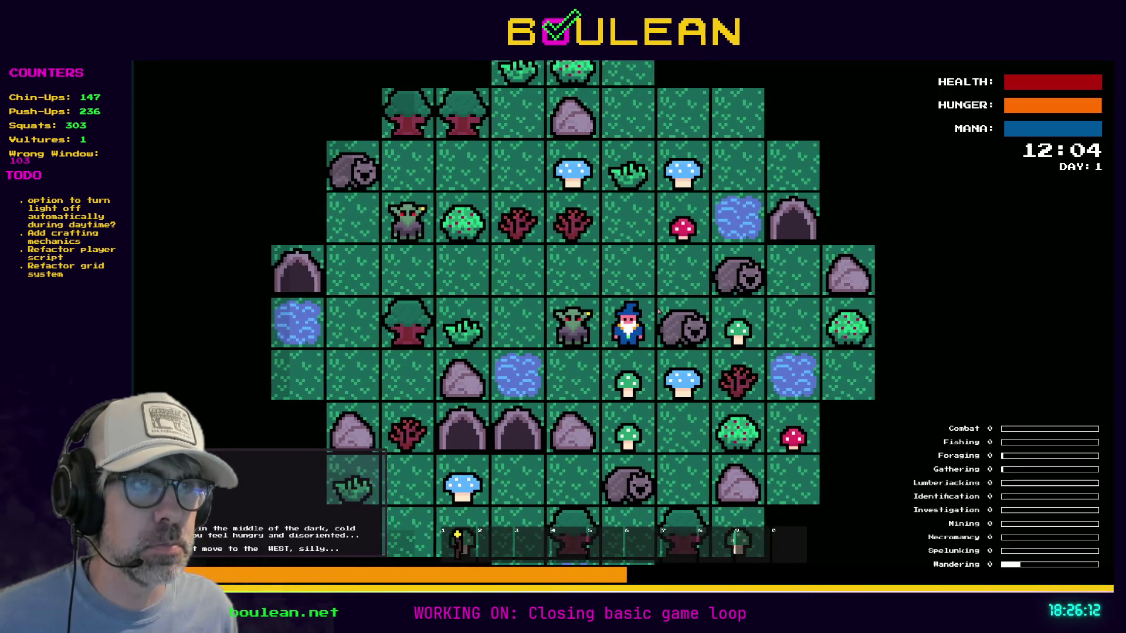
key("Left")
key("Left")
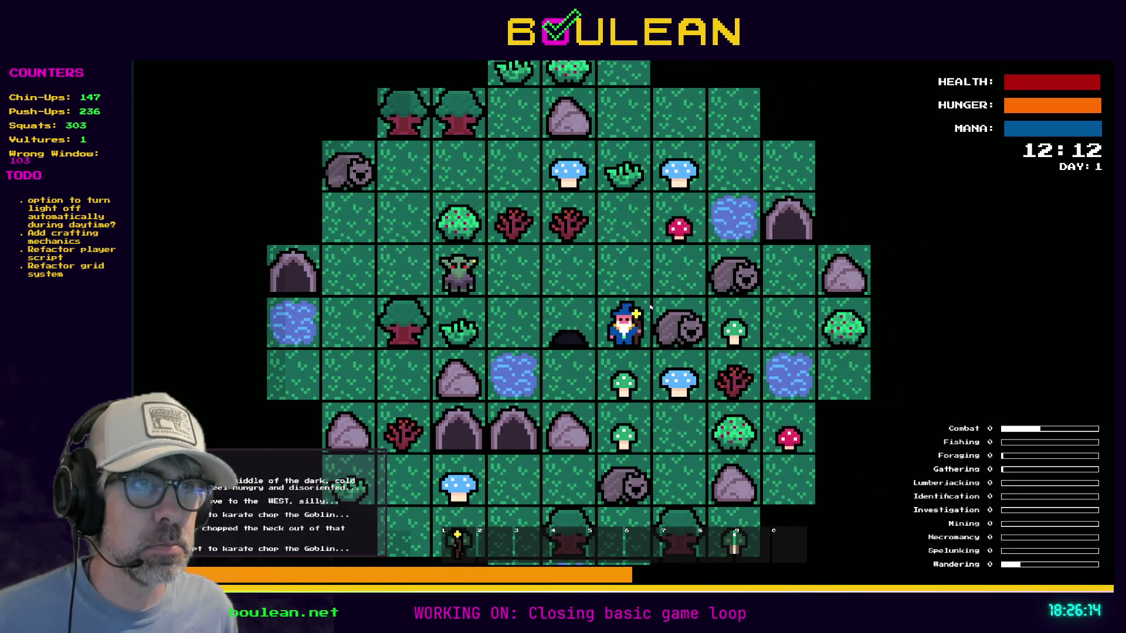
key("Left")
key("Left")
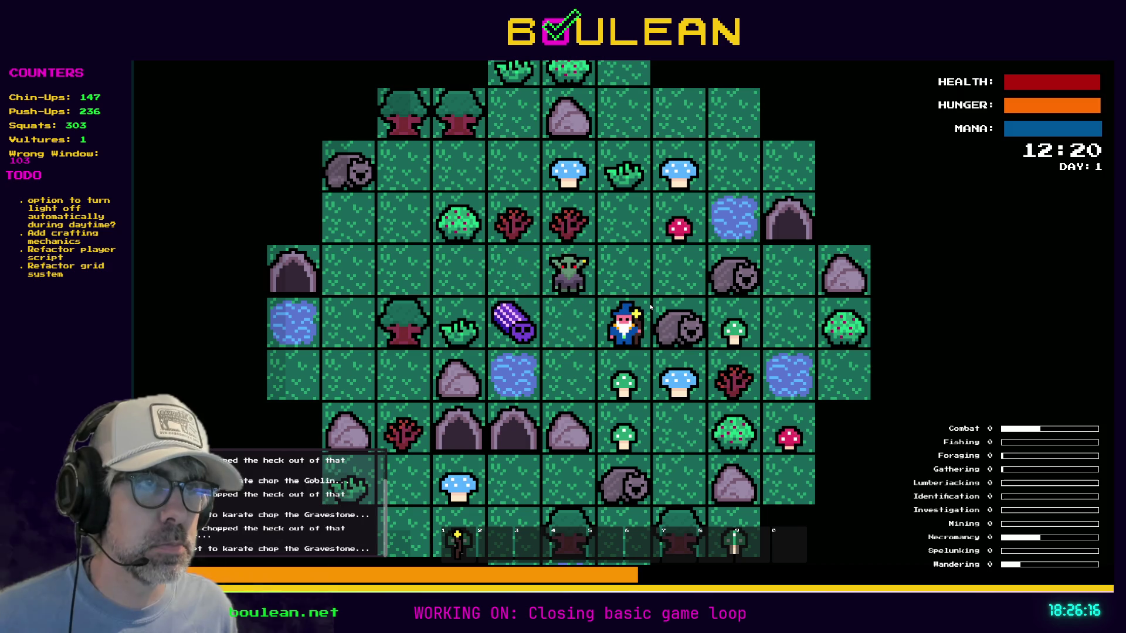
- Craft a Camp Fire, enter build mode with hotbar slot 2, move up, then stop the game
key("c")
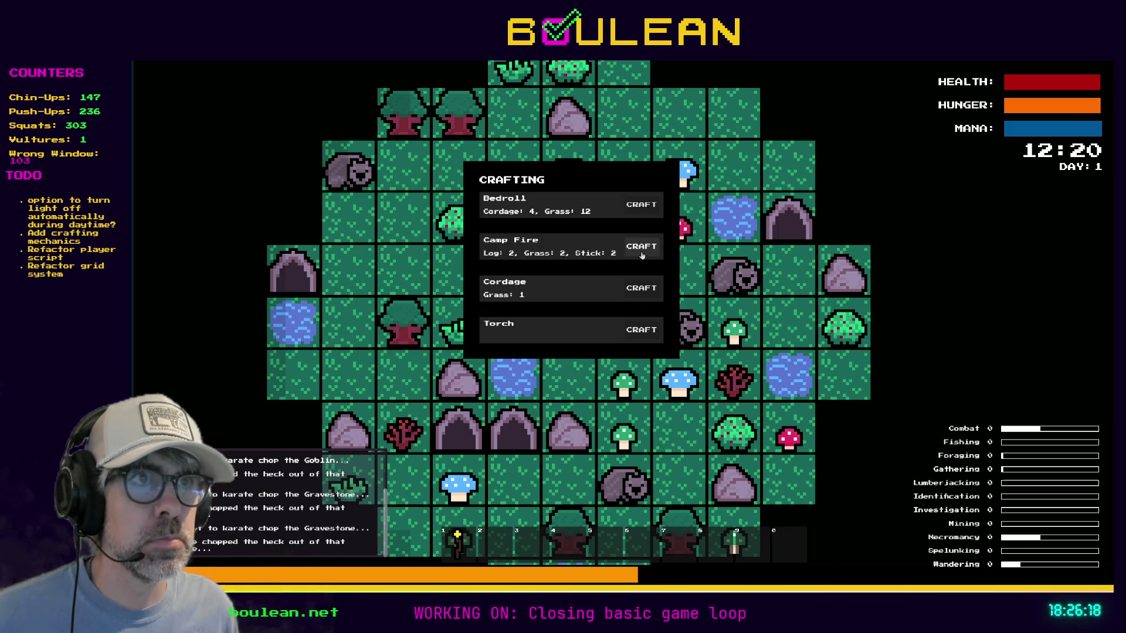
left_click(641, 246)
key("c")
key("2")
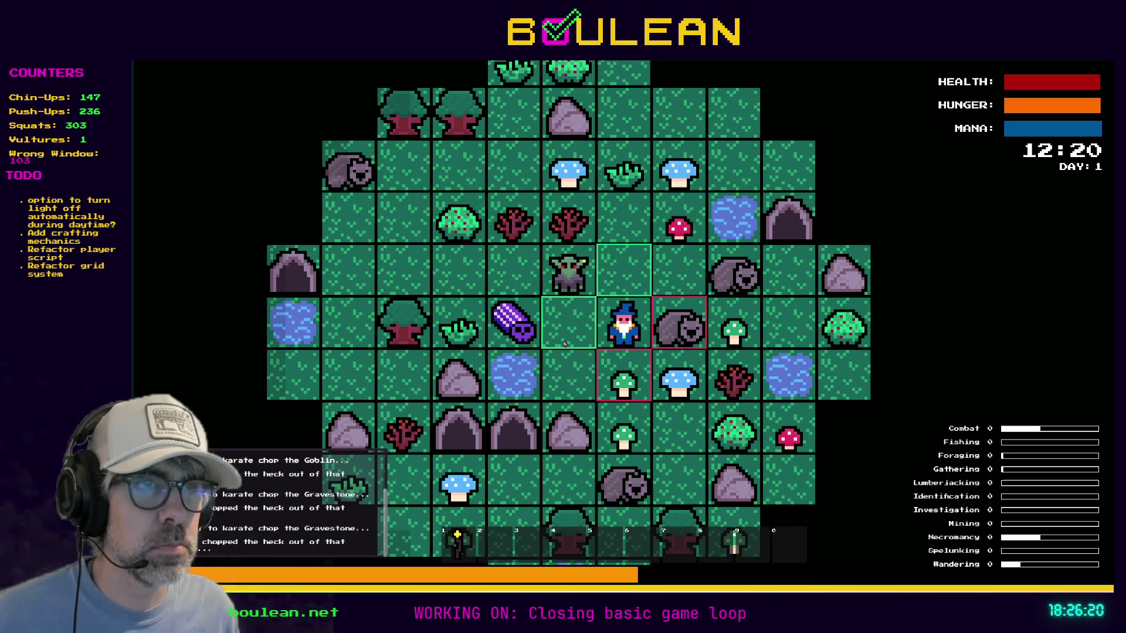
key("Up")
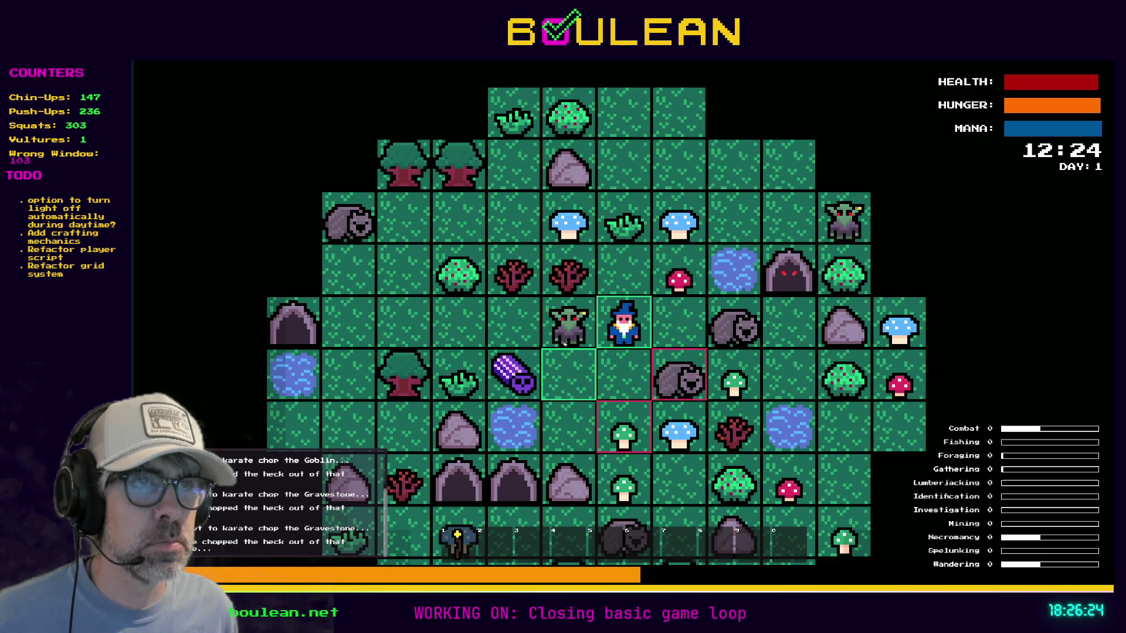
key("F8")
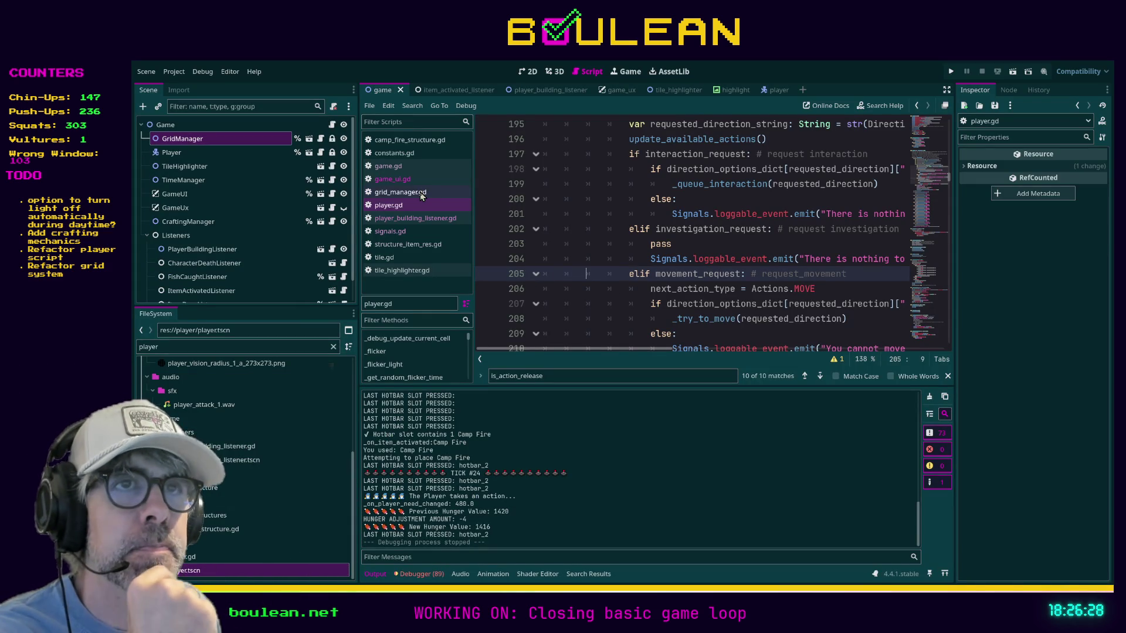
scroll(666, 229, "down", 2)
scroll(666, 229, "down", 4)
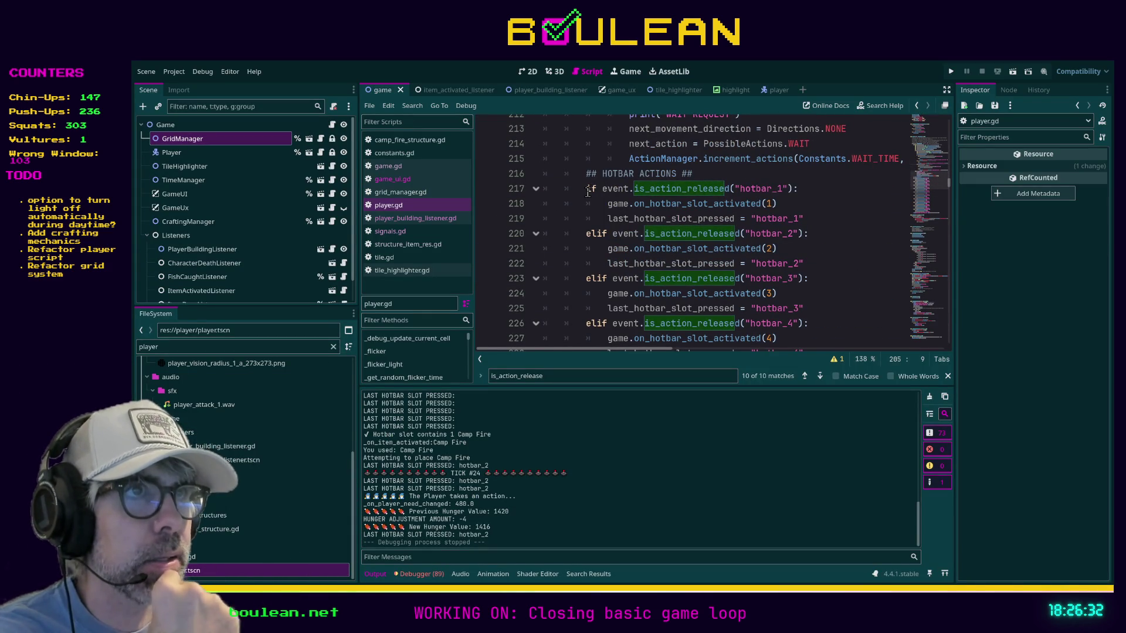
scroll(668, 230, "down", 5)
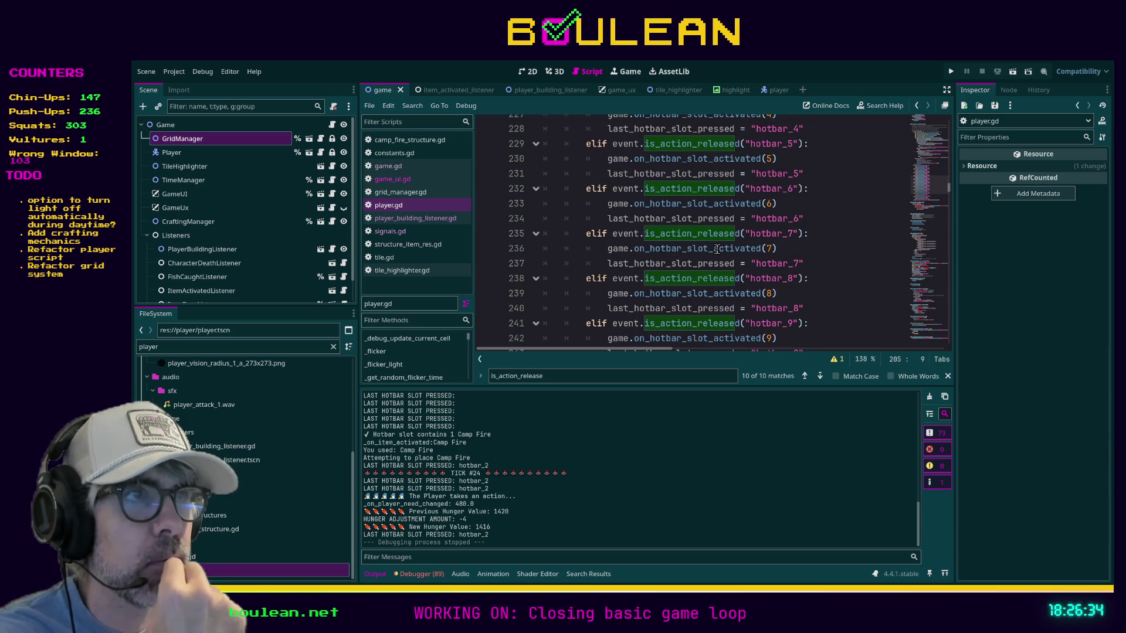
scroll(768, 259, "down", 3)
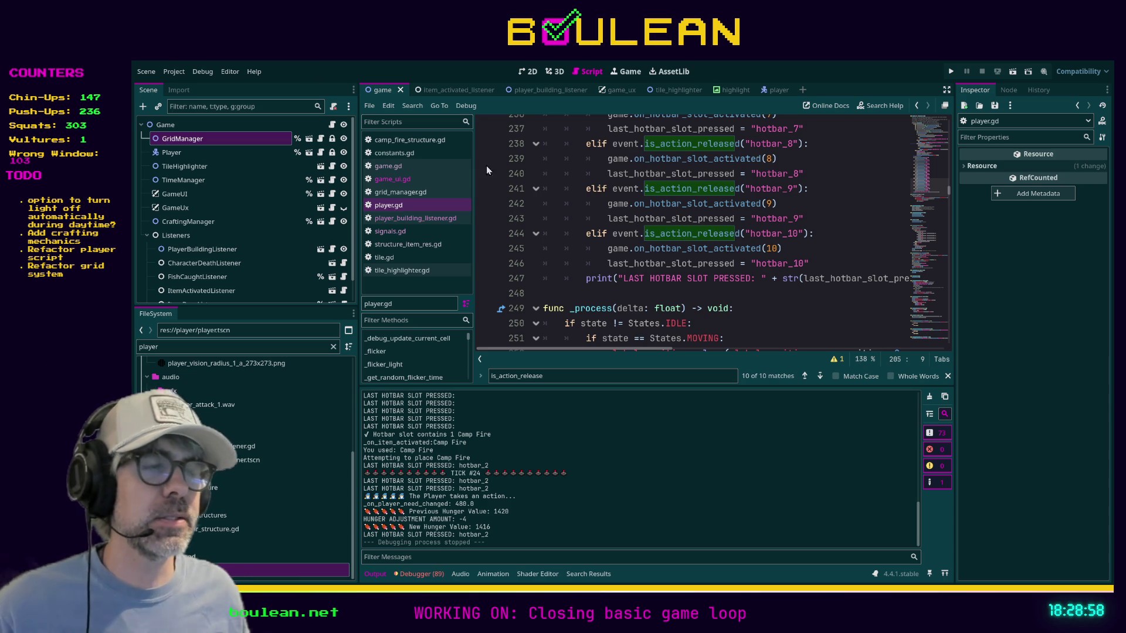
- Below the HOTBAR ACTIONS comment, add 'if game.build_mode_active:' with a pass placeholder
left_click(631, 293)
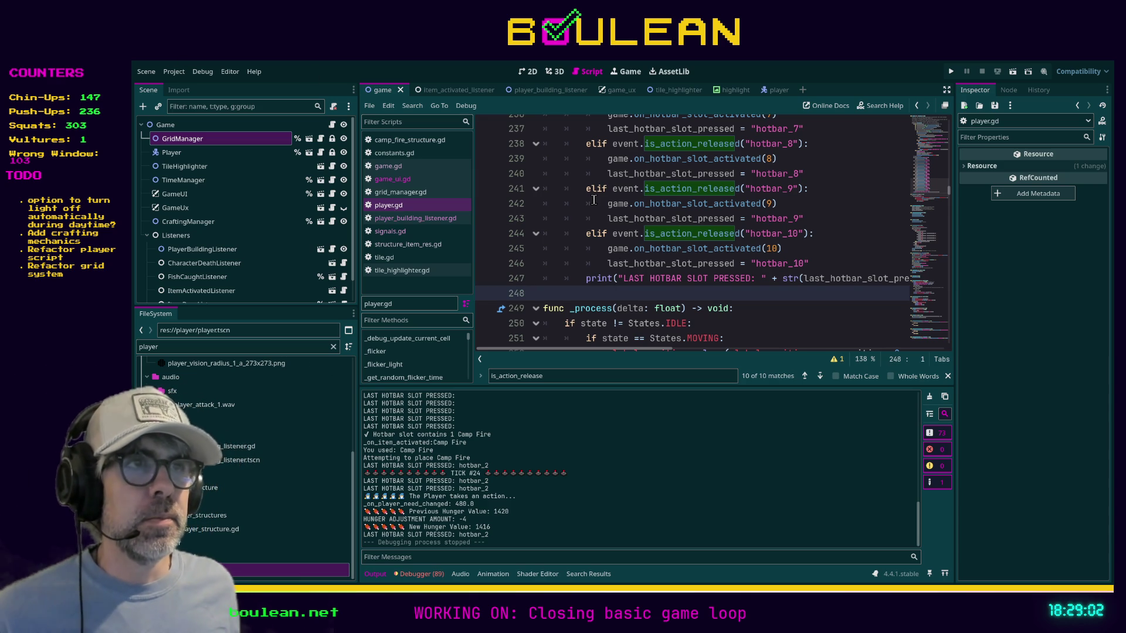
scroll(657, 256, "up", 10)
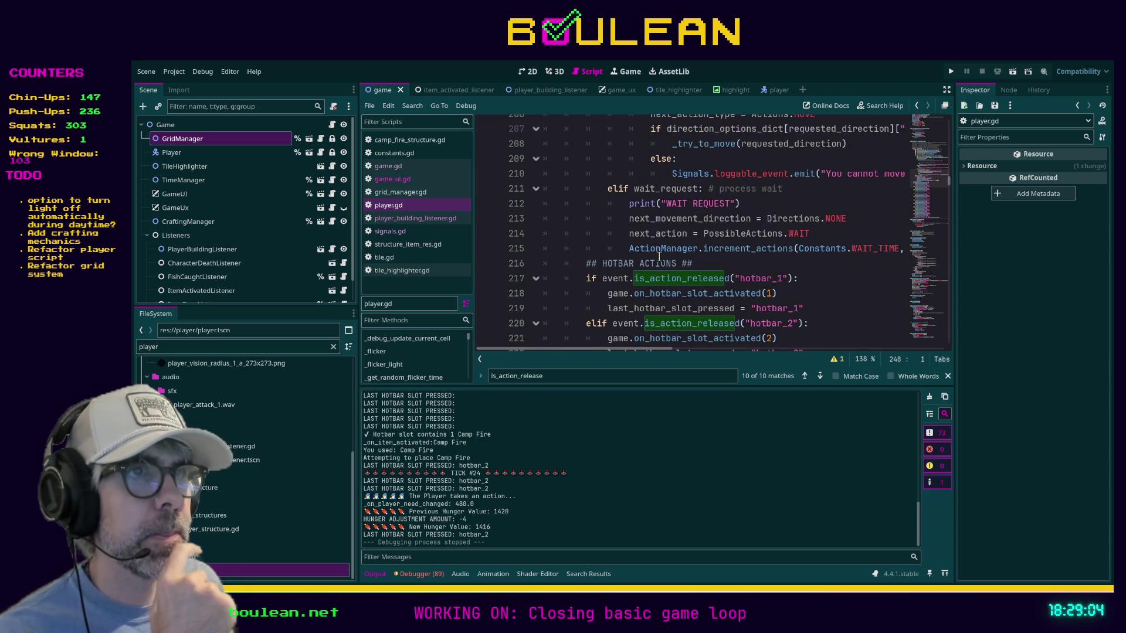
left_click(719, 264)
scroll(718, 264, "down", 2)
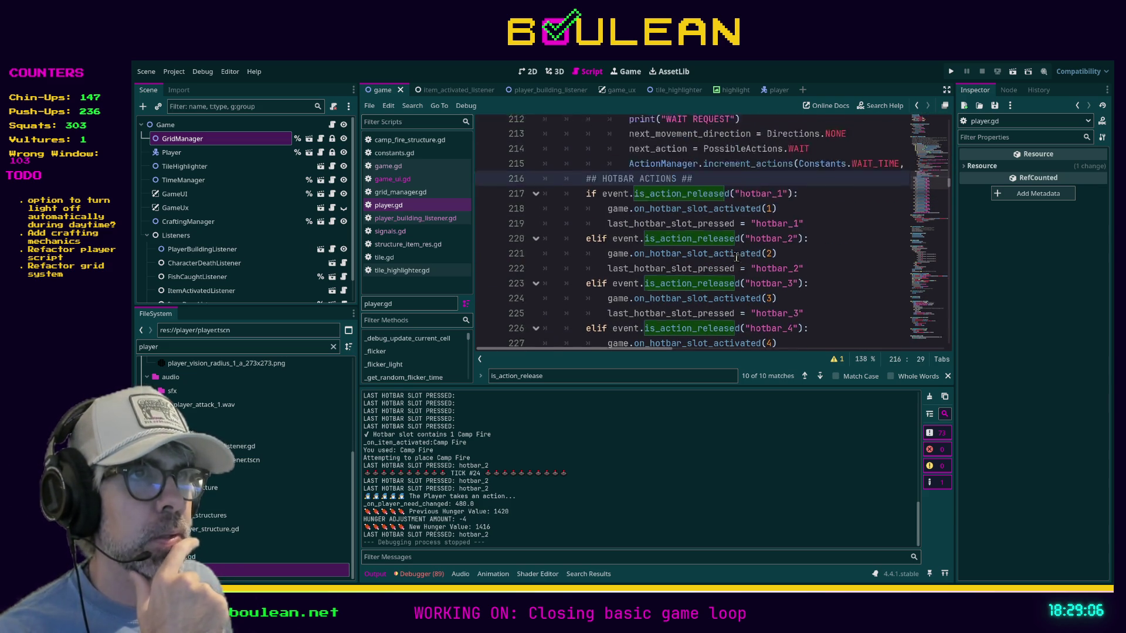
key("Return")
type("if build")
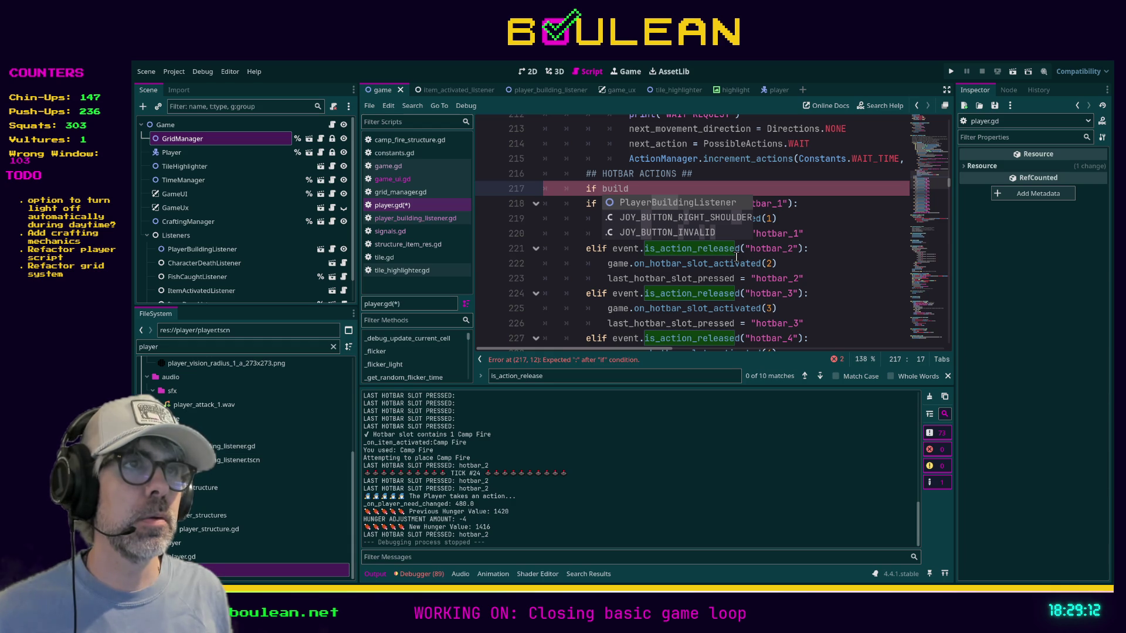
type("_mo")
key("BackSpace")
key("BackSpace")
key("BackSpace")
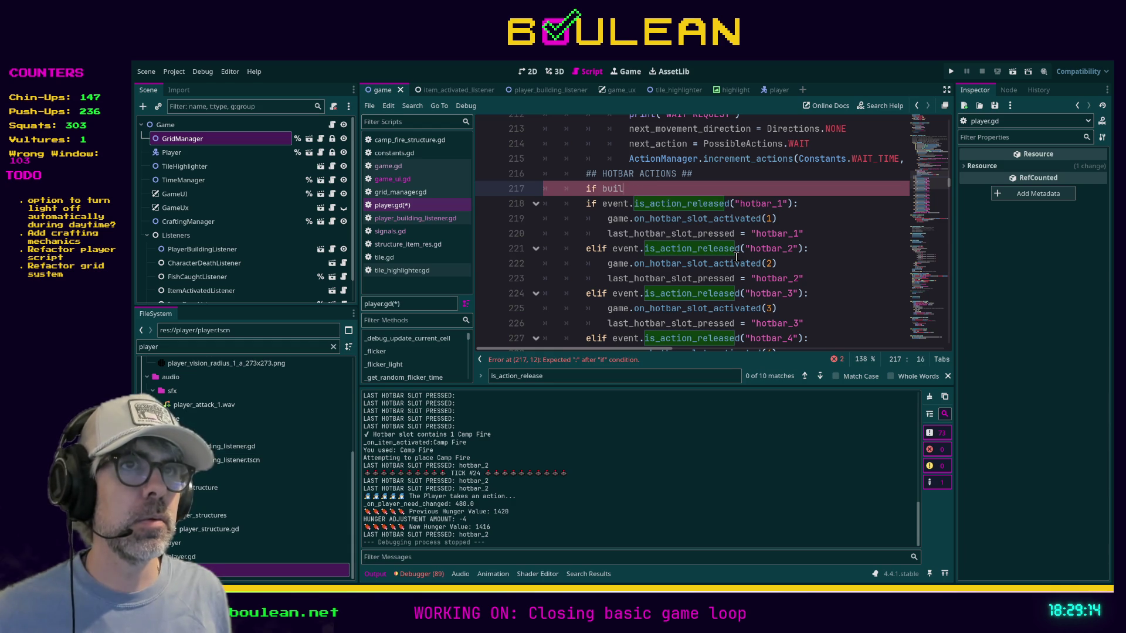
type("gane.bui")
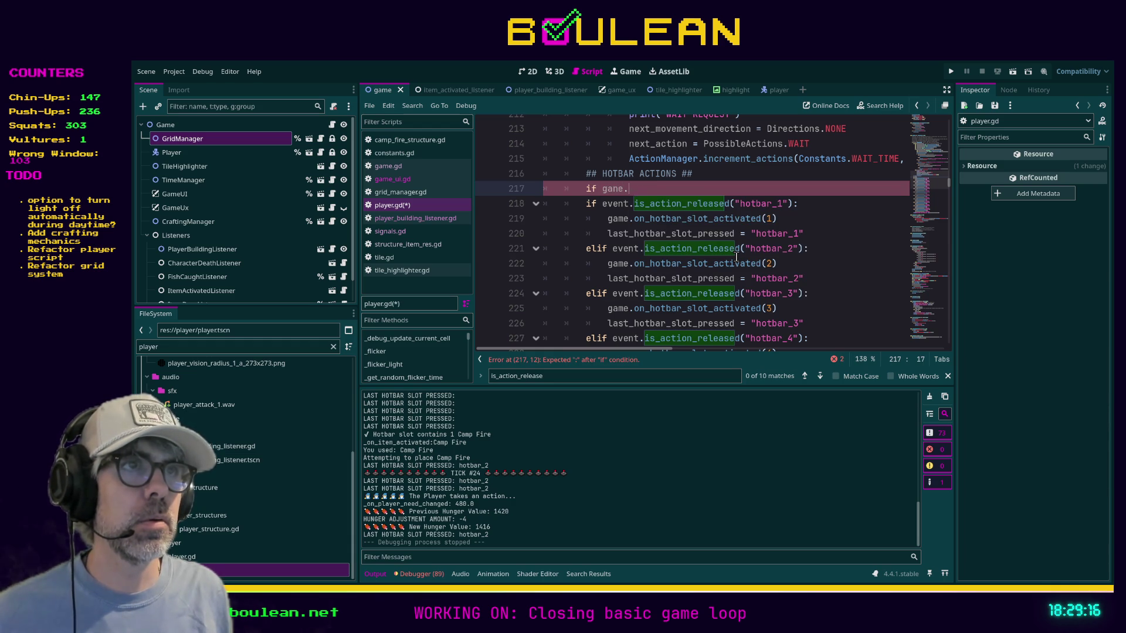
type("l")
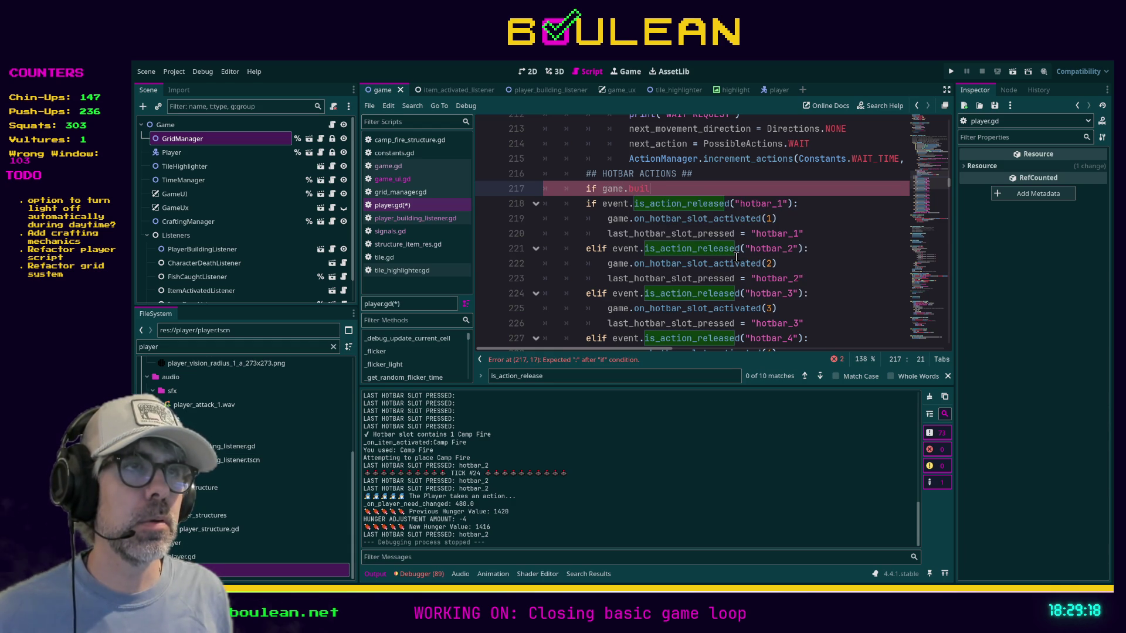
key("BackSpace")
key("BackSpace")
key("BackSpace")
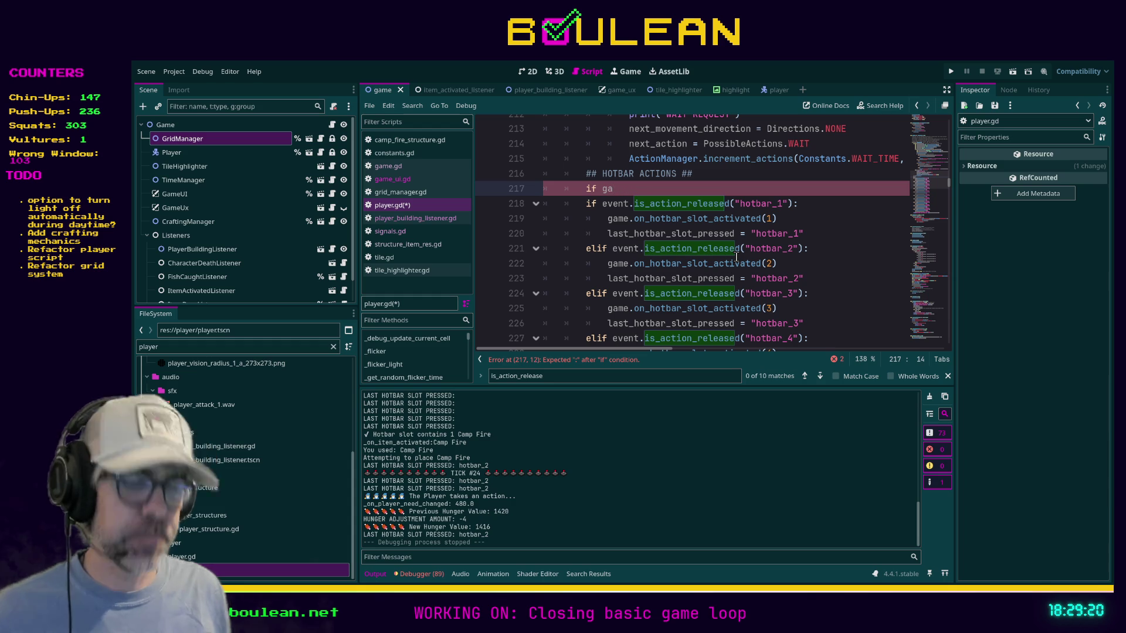
type("me.bu")
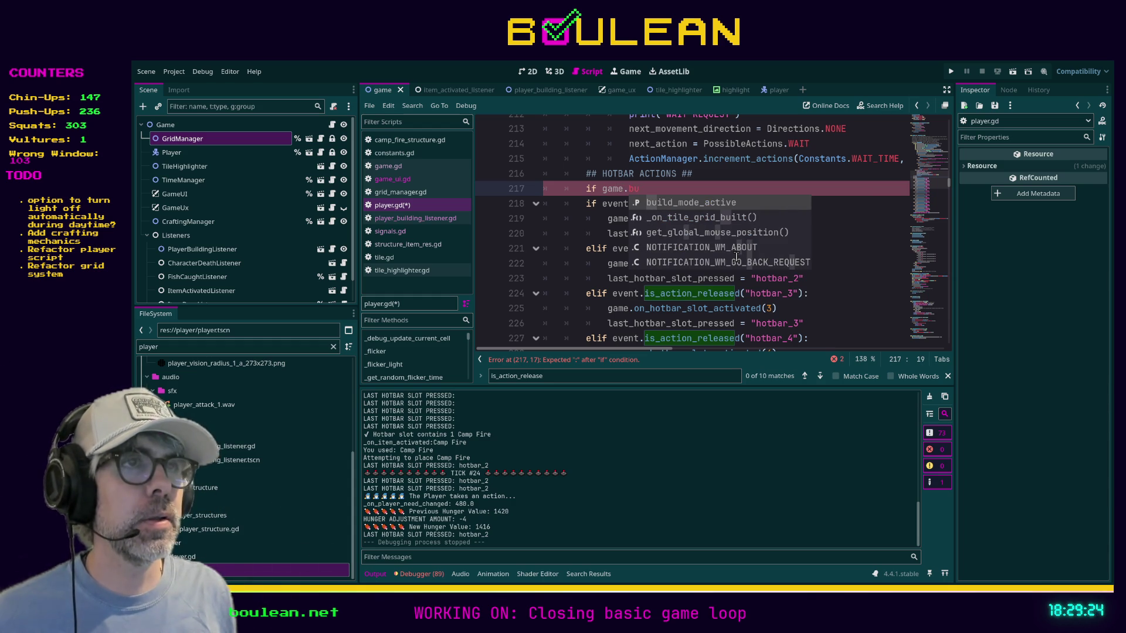
key("Return")
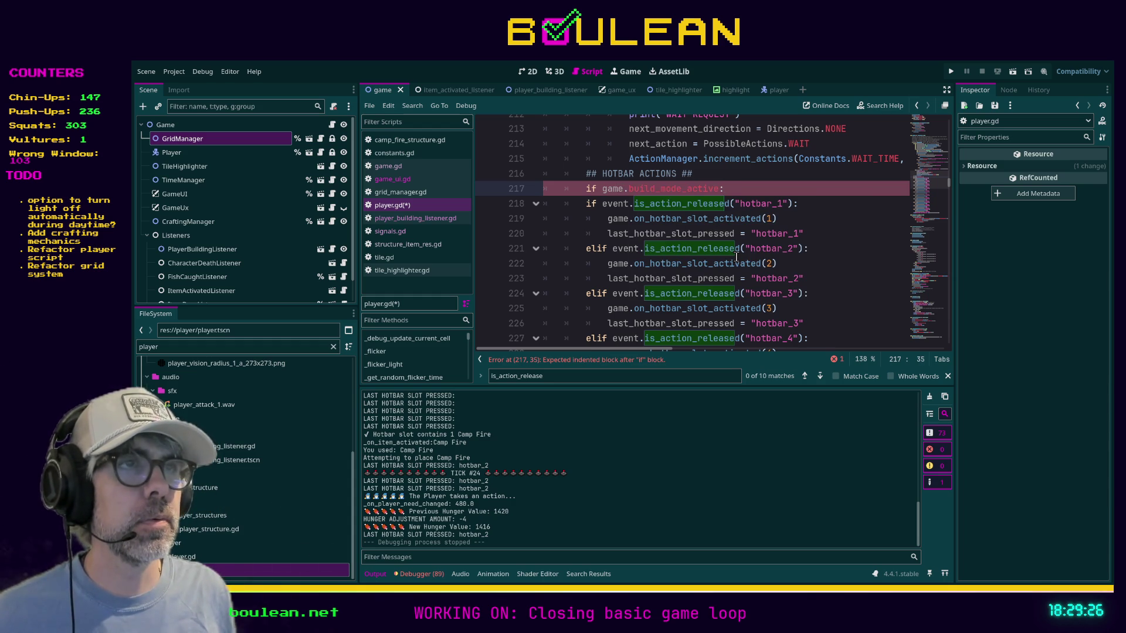
key("Return")
type("pass")
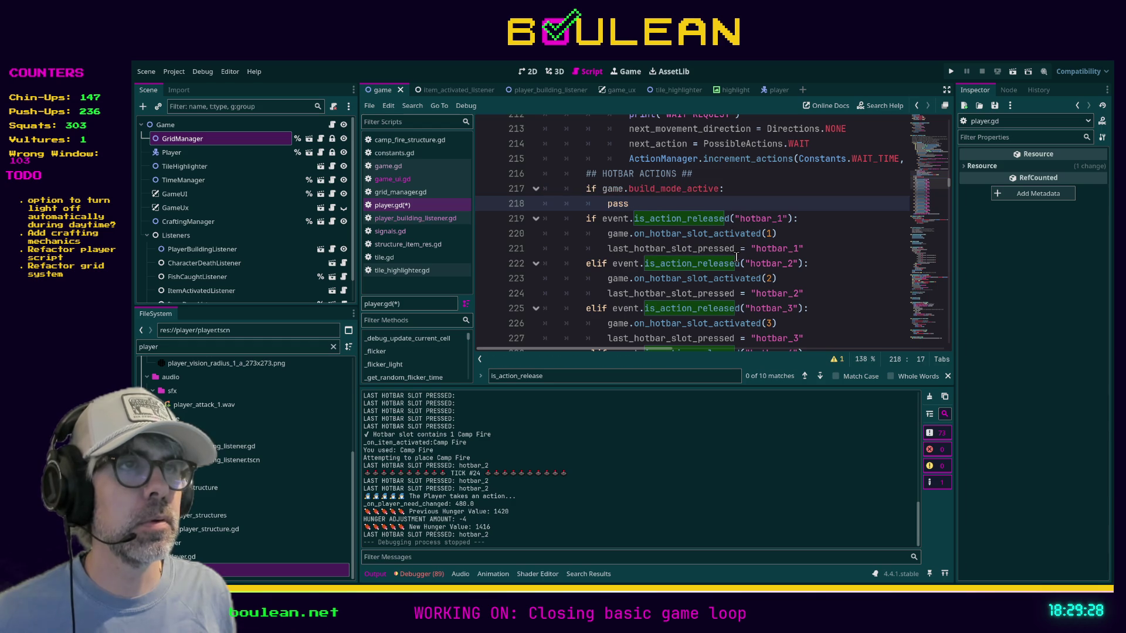
key("Return")
- Add an 'elif not game.build_mode_active:' branch at the same level as the if
key("BackSpace")
type("elif ga")
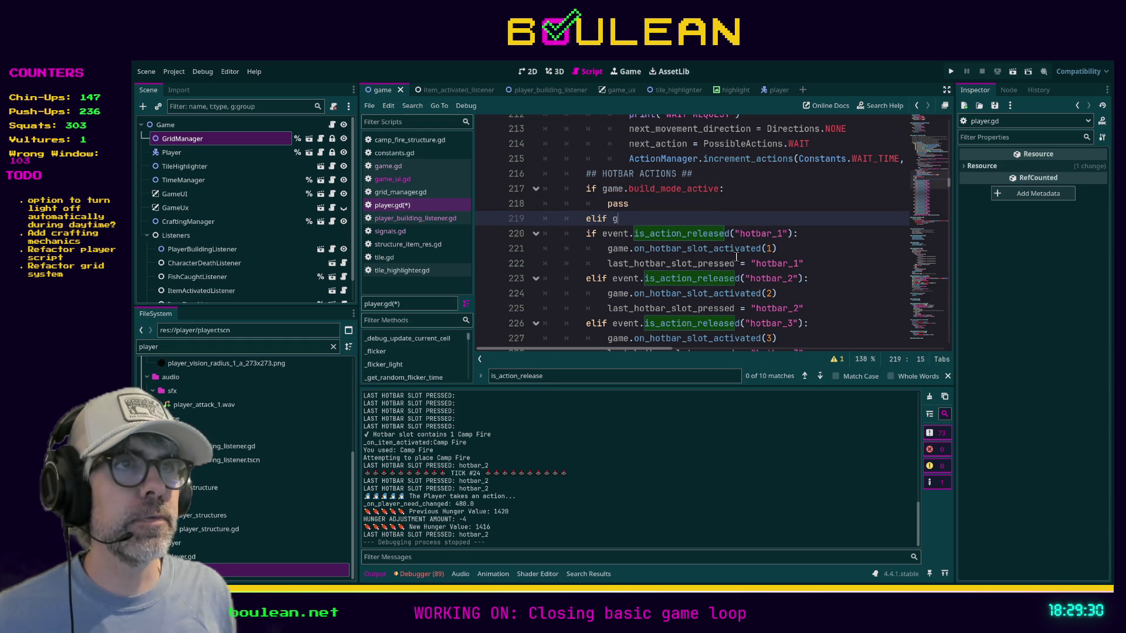
key("BackSpace")
type("a")
key("BackSpace")
key("BackSpace")
type("not game.build")
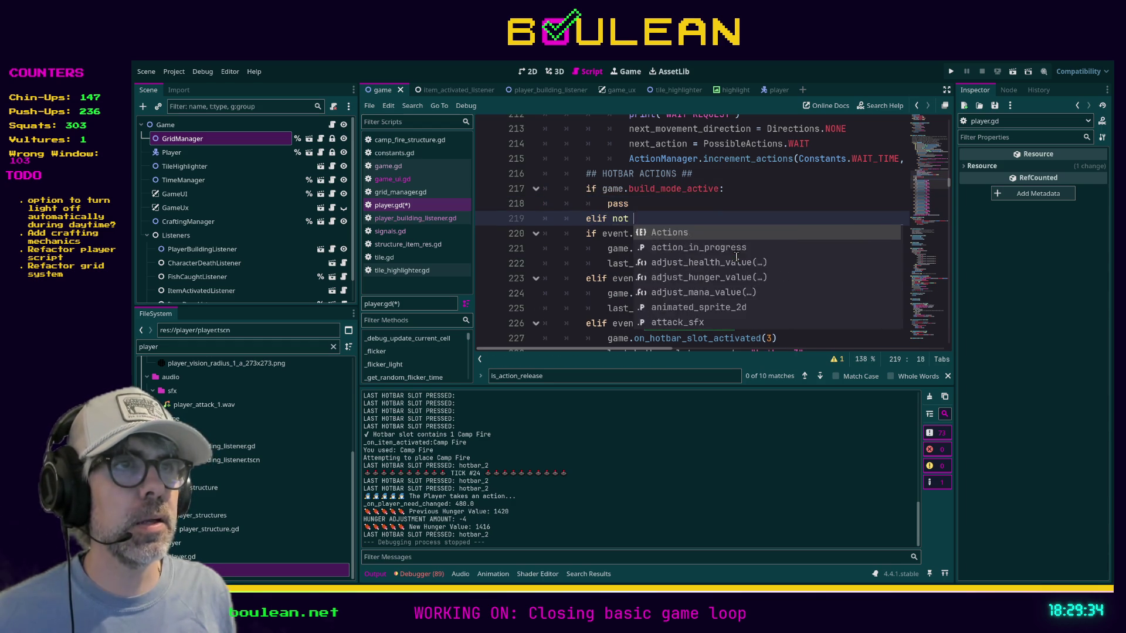
type("_mode_active:")
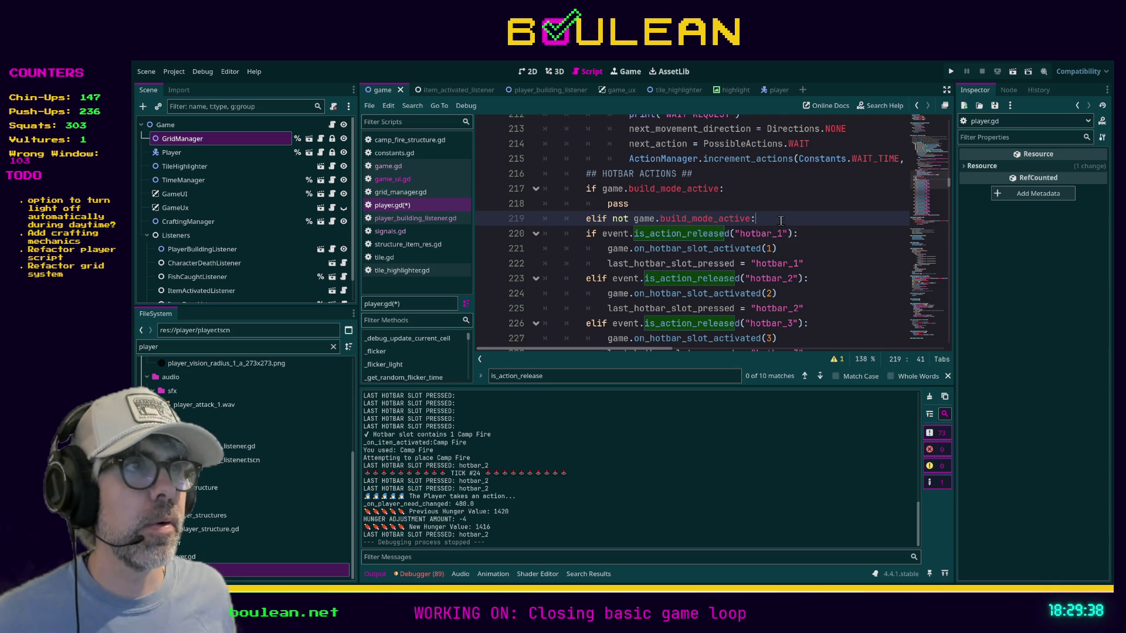
- Indent the hotbar slot handlers under the elif branch
left_click(585, 233)
scroll(583, 230, "down", 4)
scroll(583, 231, "down", 5)
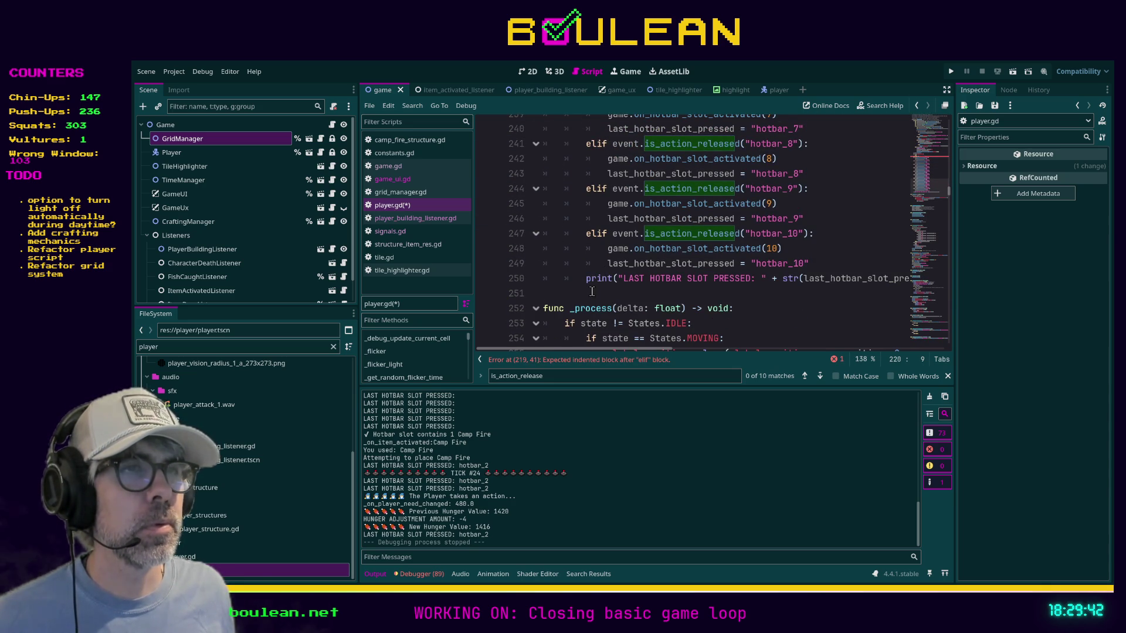
left_click(592, 291, "shift")
scroll(683, 211, "up", 1)
key("Tab")
scroll(683, 211, "up", 7)
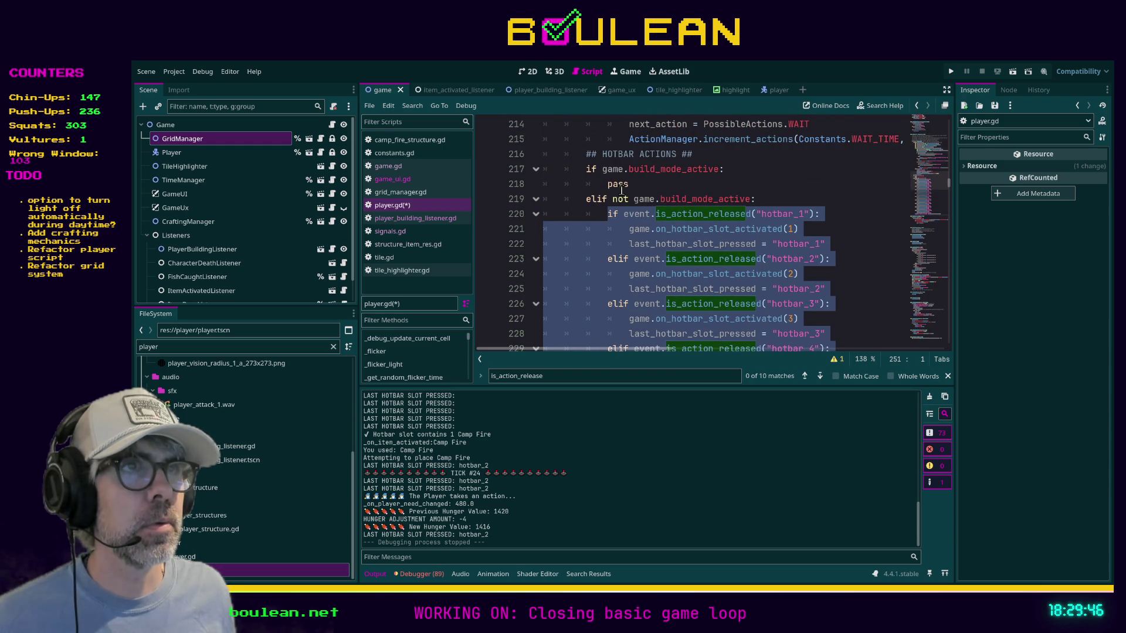
- Select the pass placeholder and start typing 'Signals.ex' in its place
left_click(620, 184)
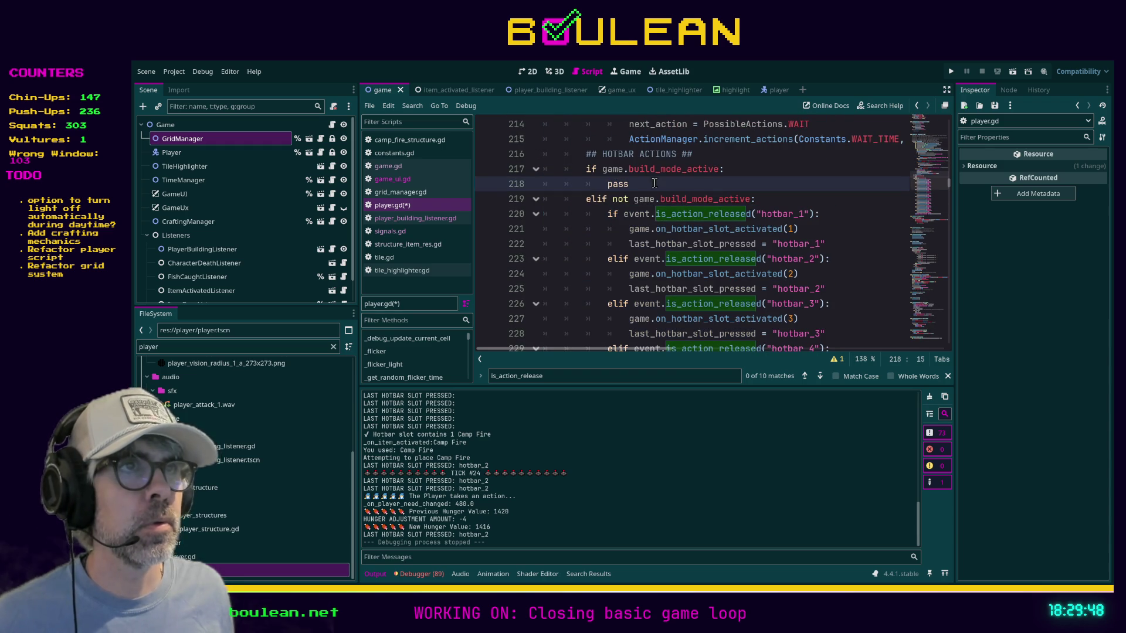
double_click(619, 185)
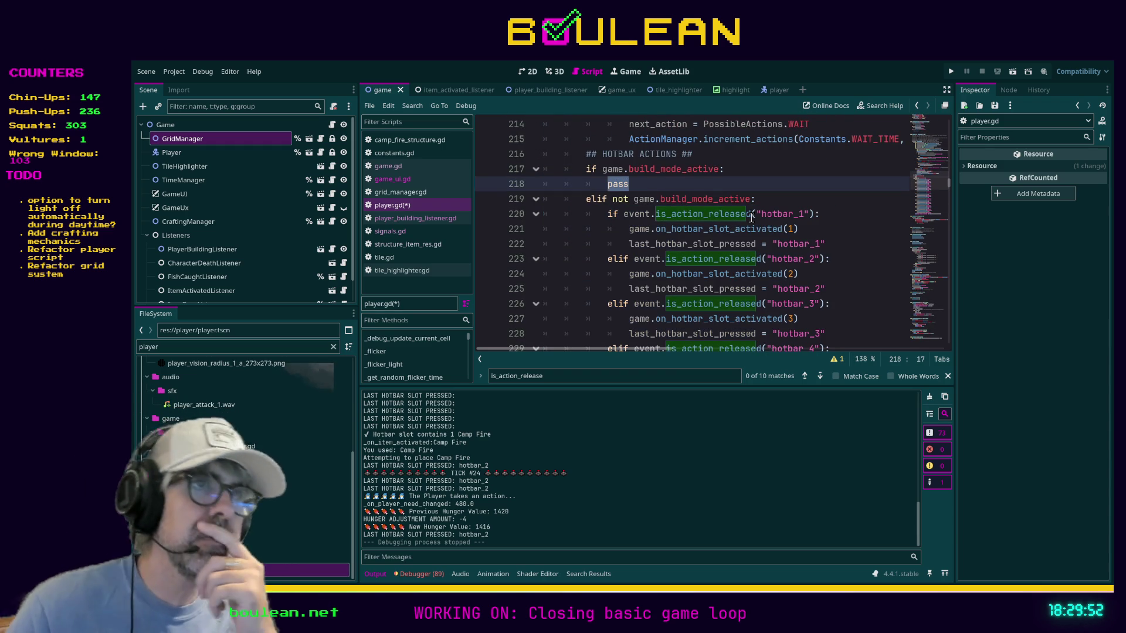
type("Signal")
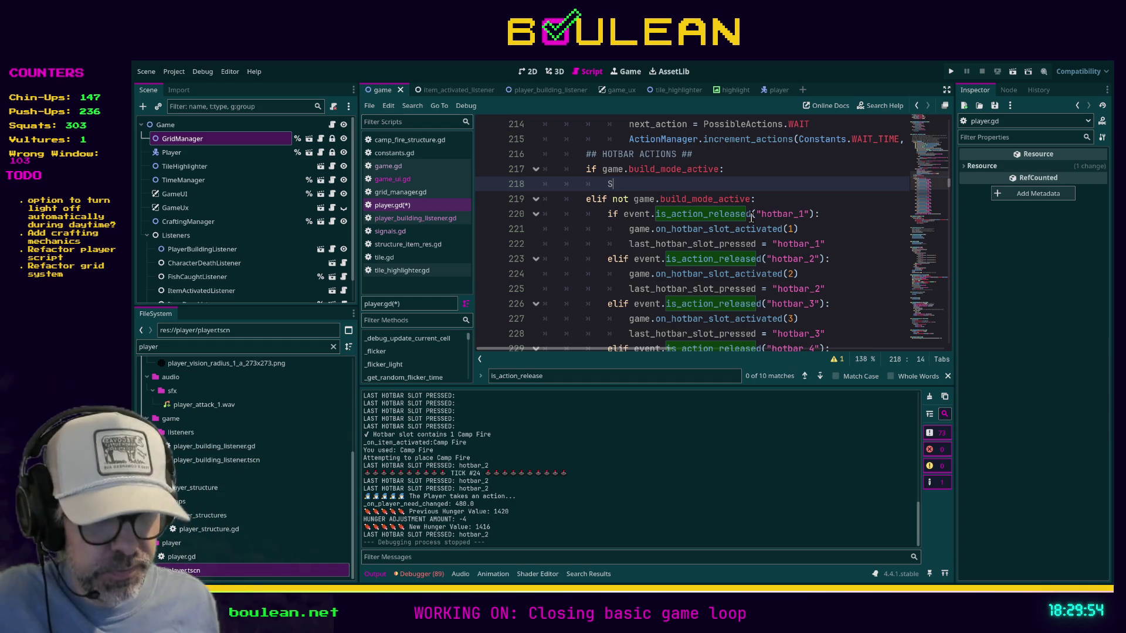
type("s.e")
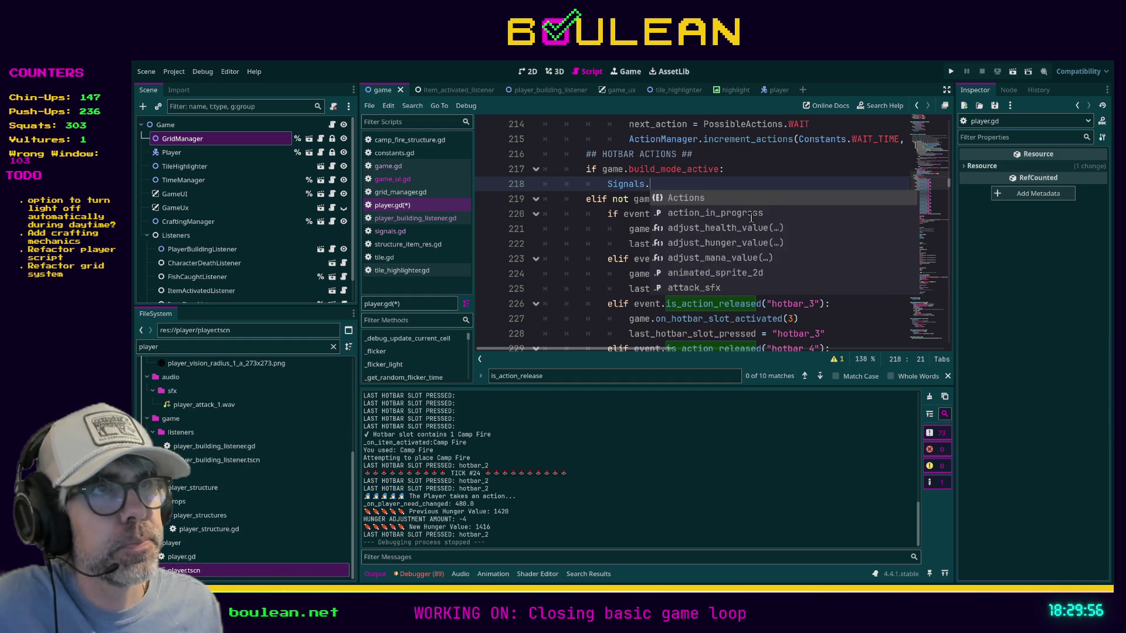
type("x")
- Complete line 218 as 'Signals.exit_build_mode.emit()', checking the signal's definition
key("Return")
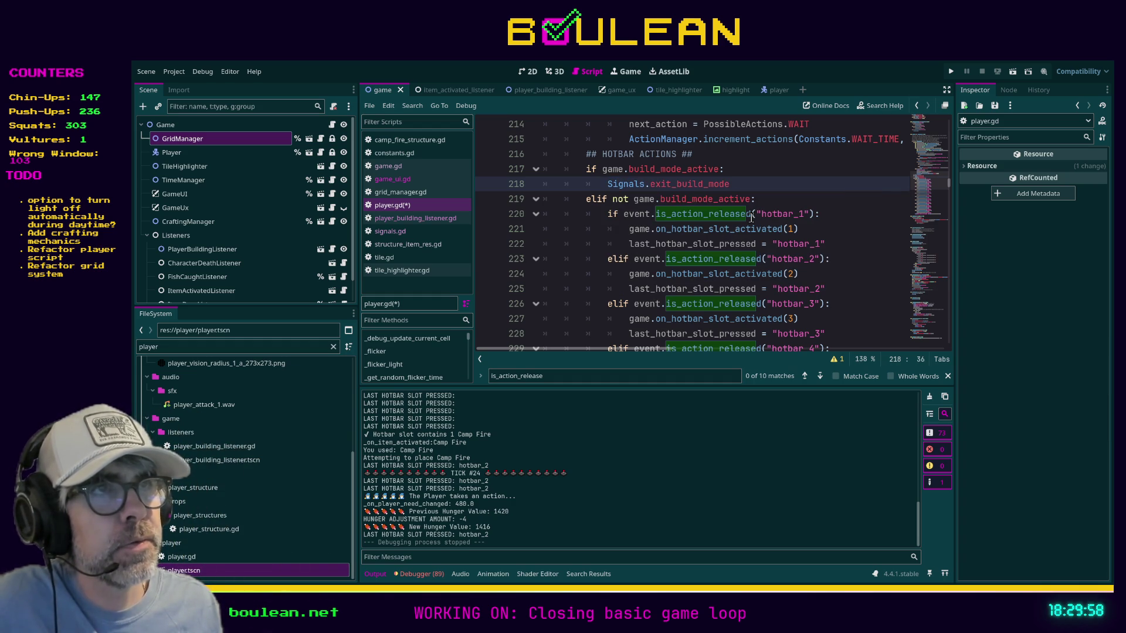
type("()")
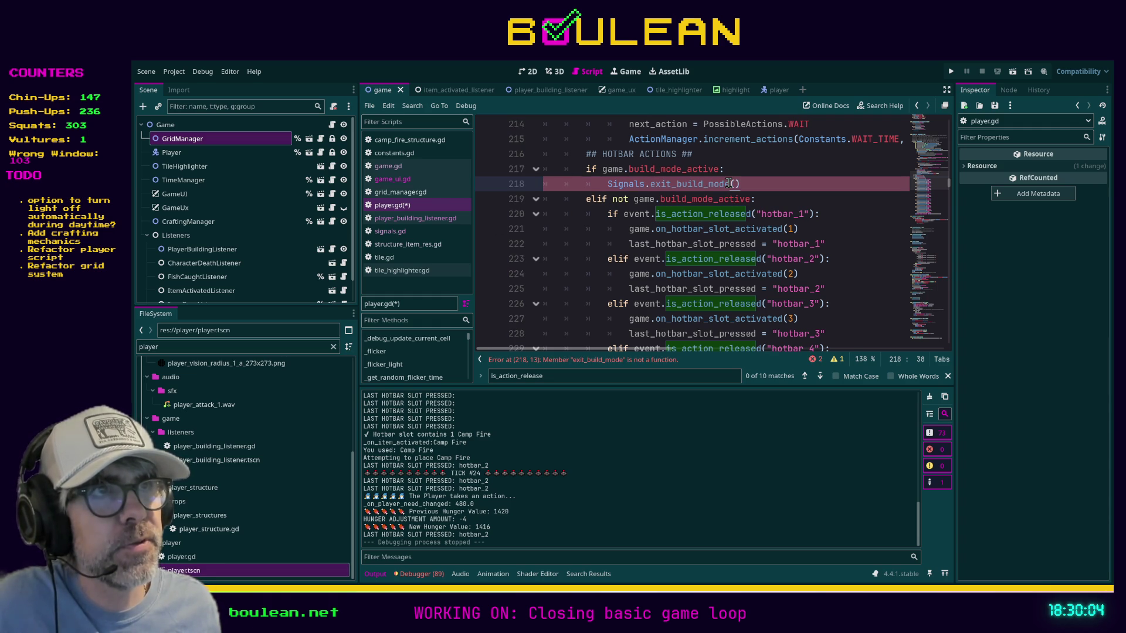
type(".emit")
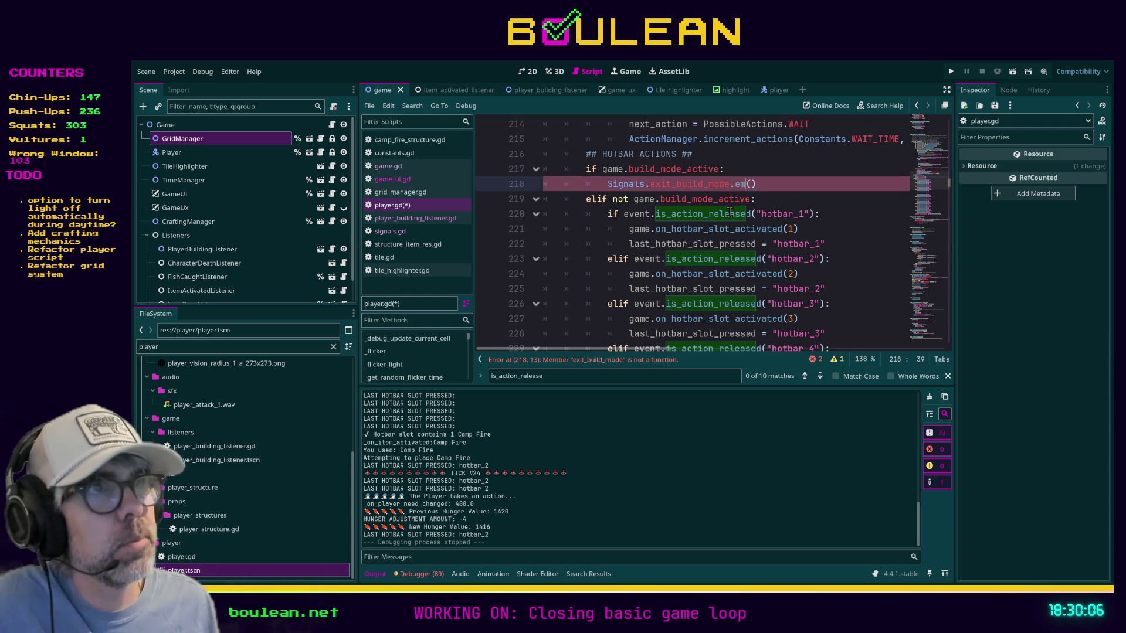
left_click(692, 185, "ctrl")
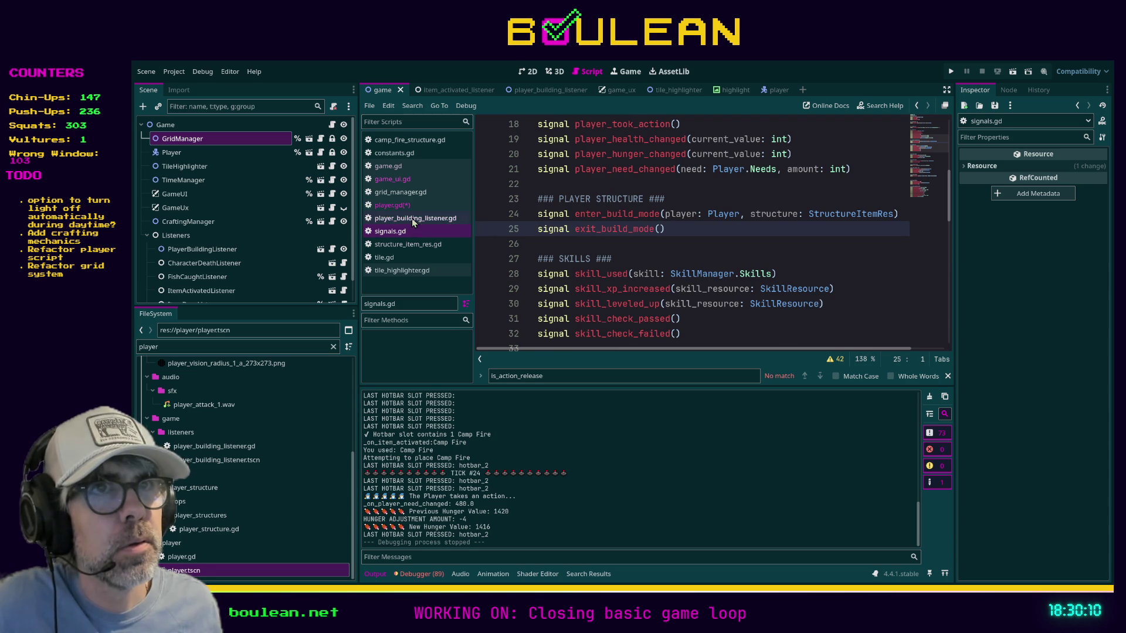
left_click(407, 206)
- Add 'game.build_mode_active = false' on line 219 and save player.gd
left_click(789, 183)
key("Return")
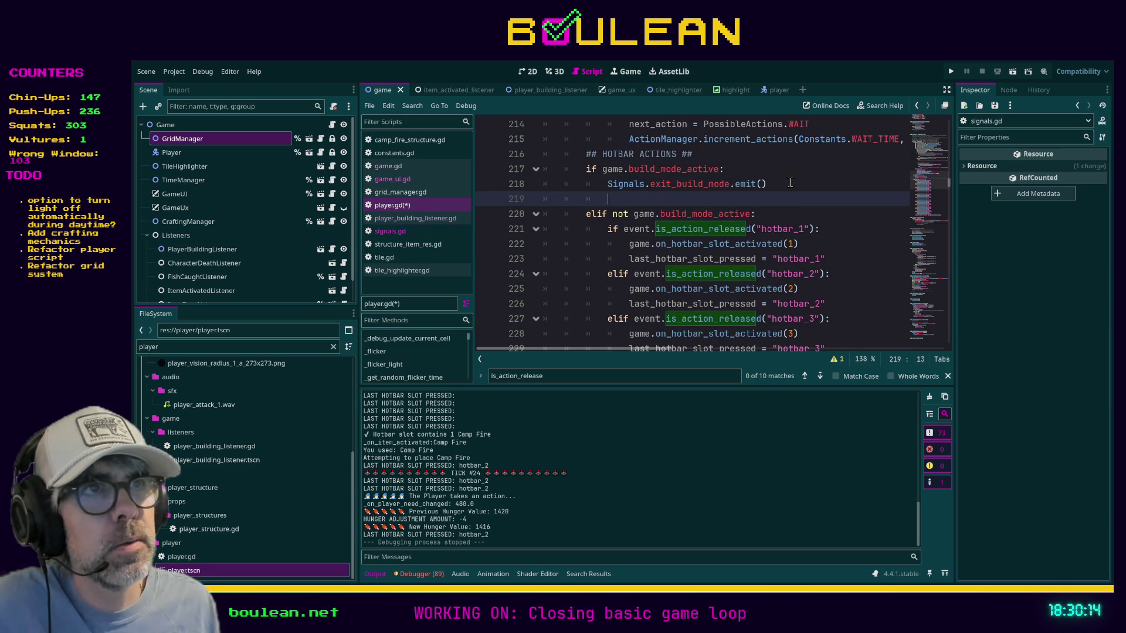
type("build_mode_")
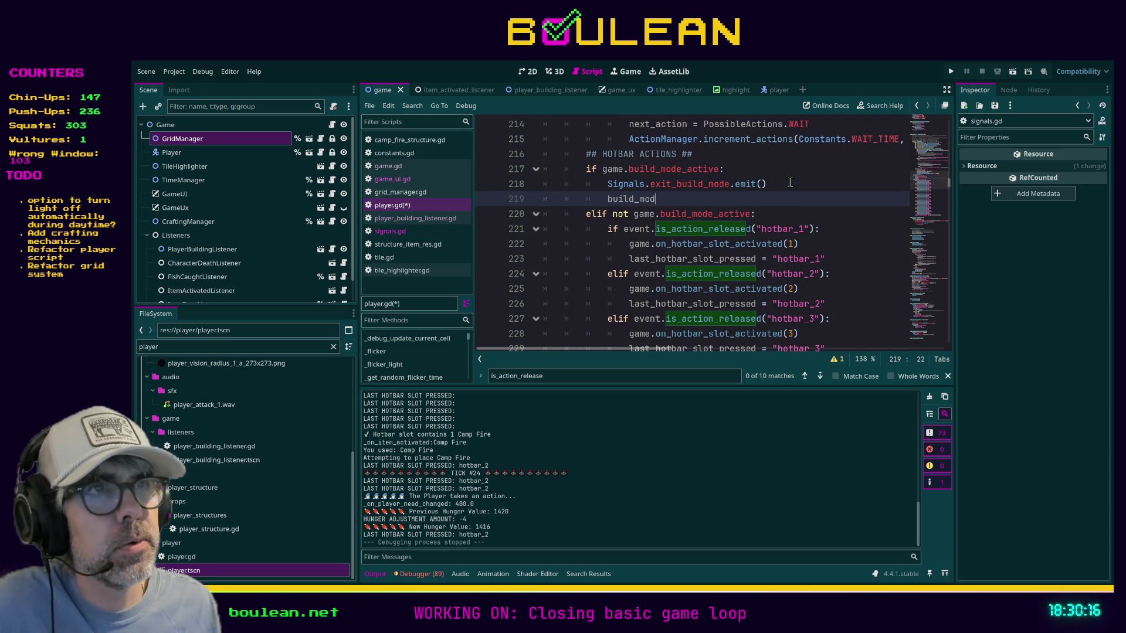
type("active")
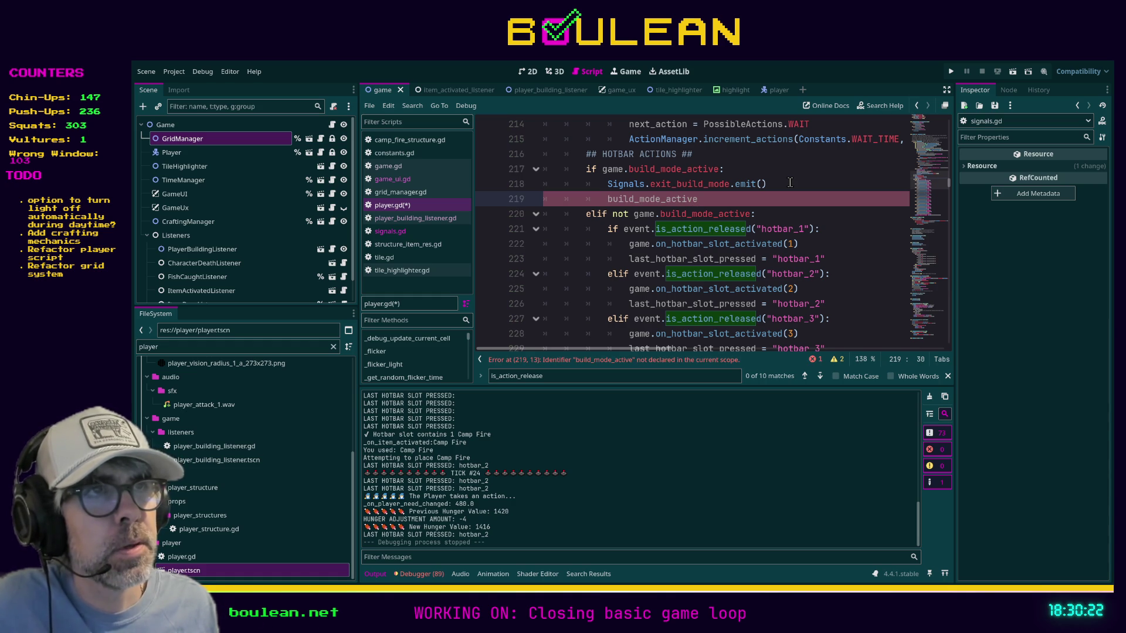
key("shift+Home")
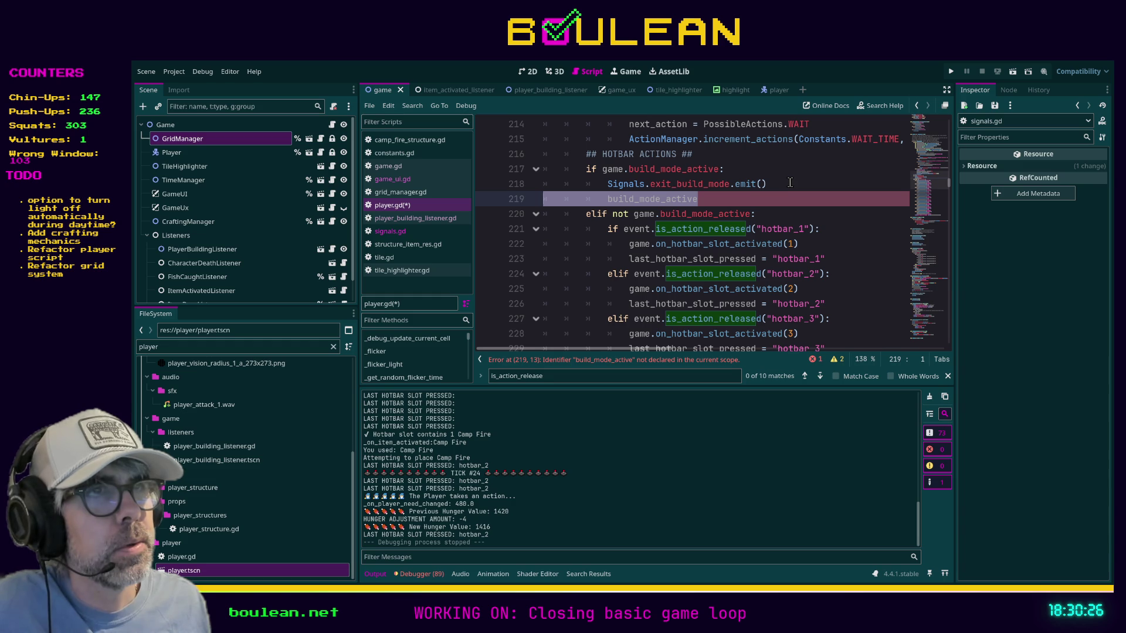
key("End")
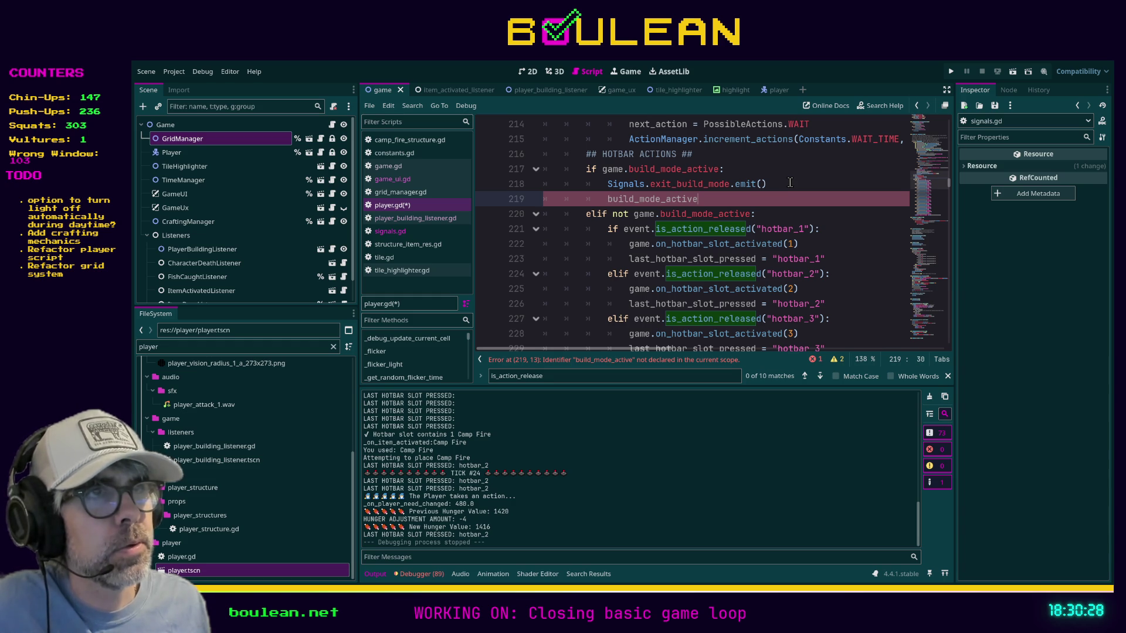
type("= false")
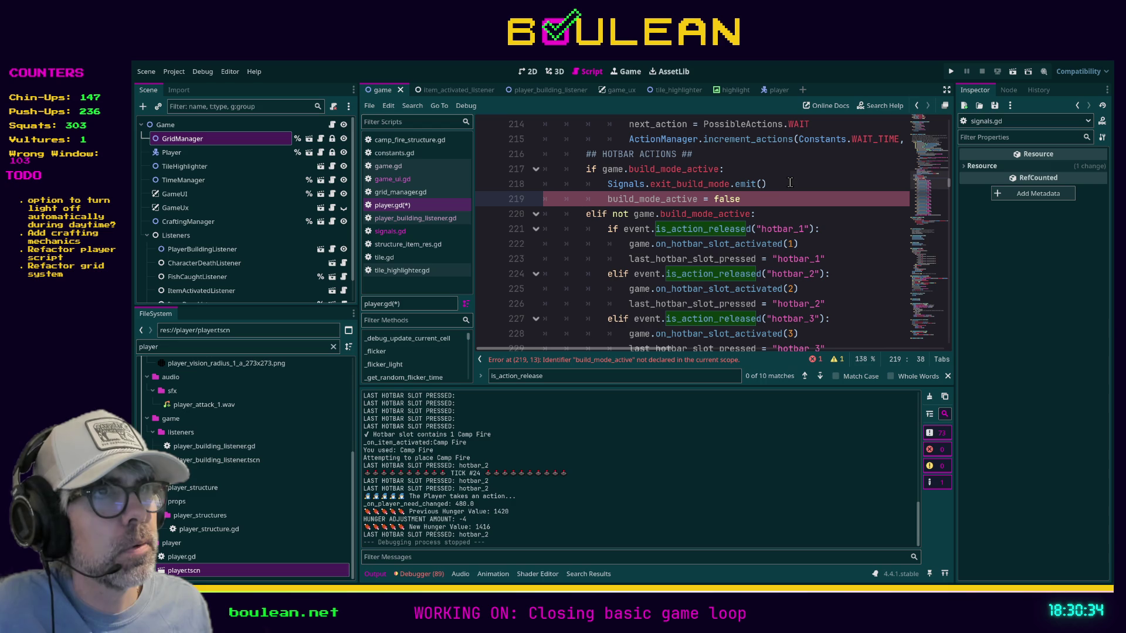
key("Left")
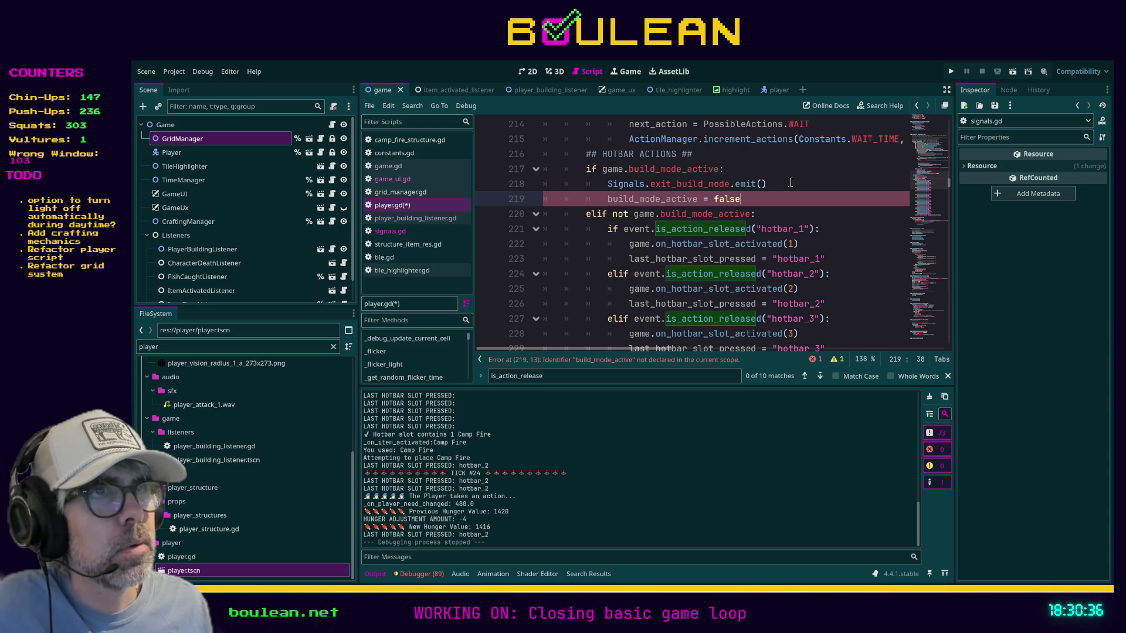
key("shift+Home")
type("game.build_m")
key("BackSpace")
key("BackSpace")
key("BackSpace")
key("BackSpace")
key("BackSpace")
key("BackSpace")
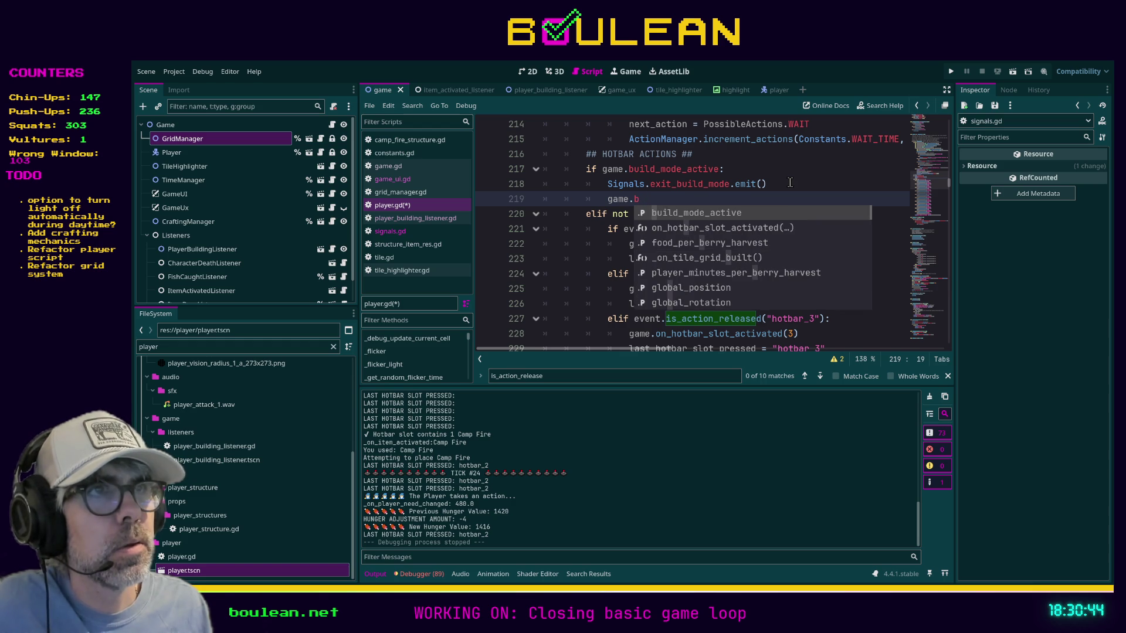
key("Return")
type("false")
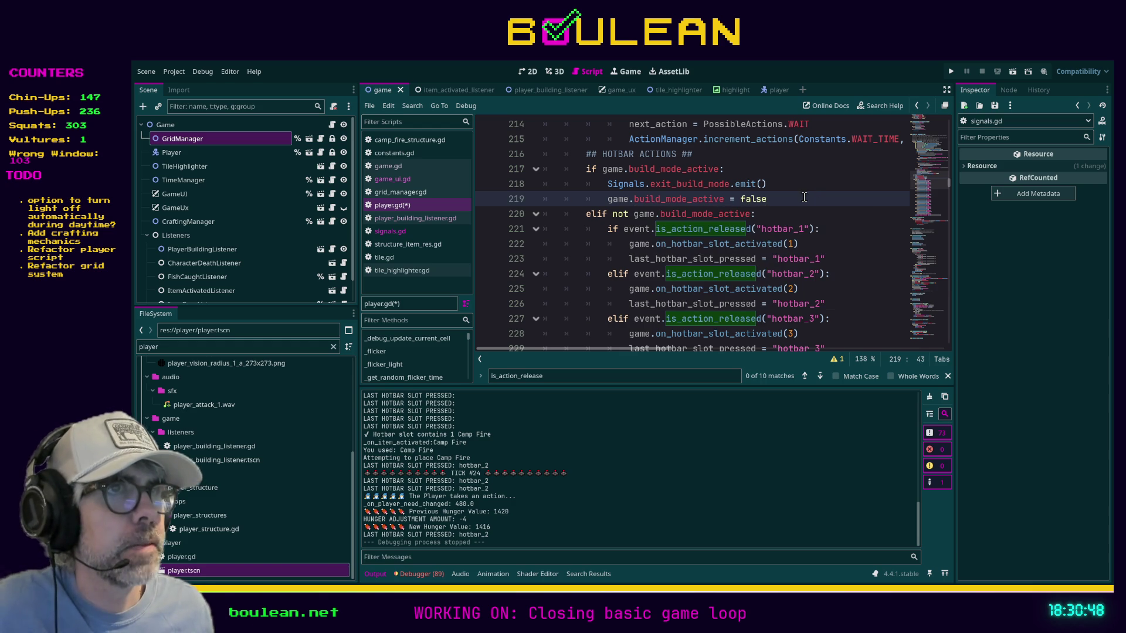
key("ctrl+s")
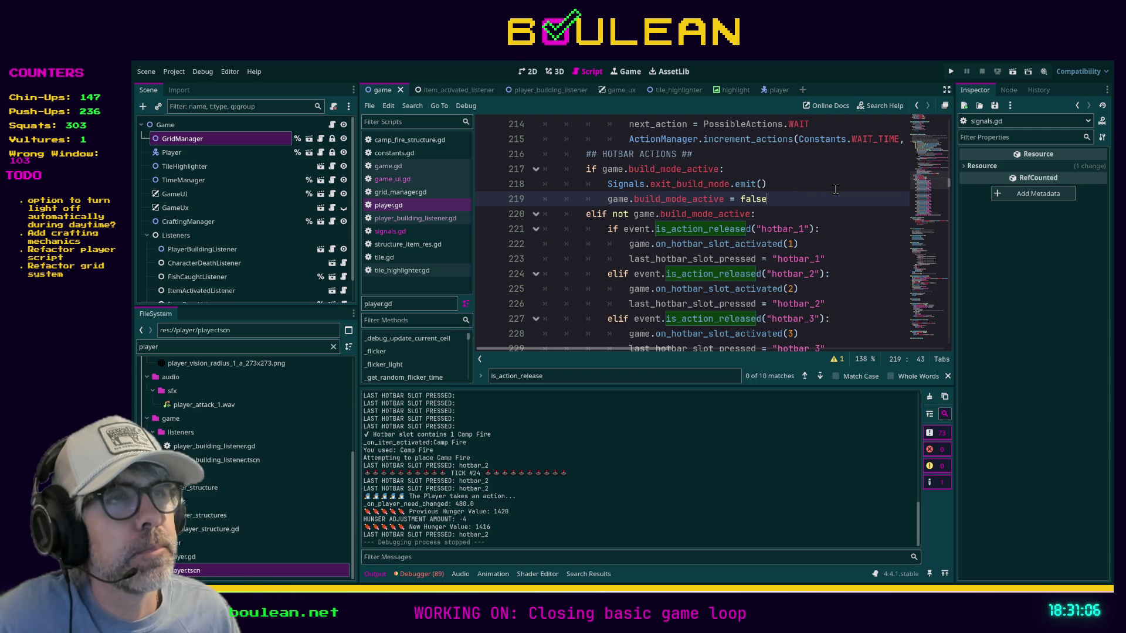
scroll(835, 189, "up", 1)
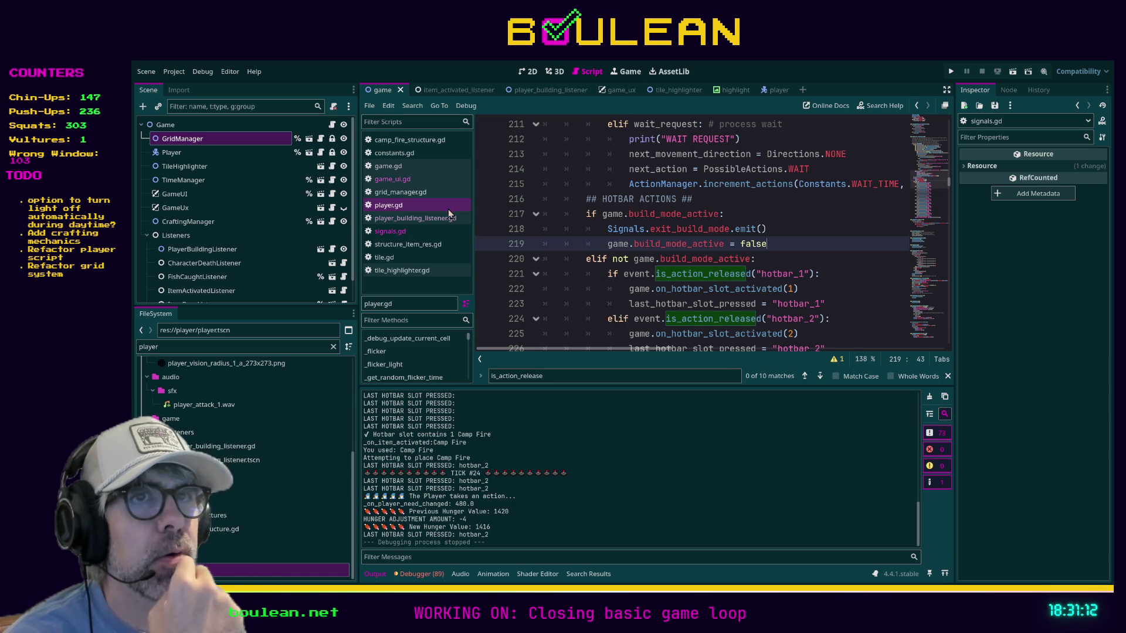
- Open player_building_listener.gd and insert a blank line before the print in _on_enter_build_mode
left_click(429, 271)
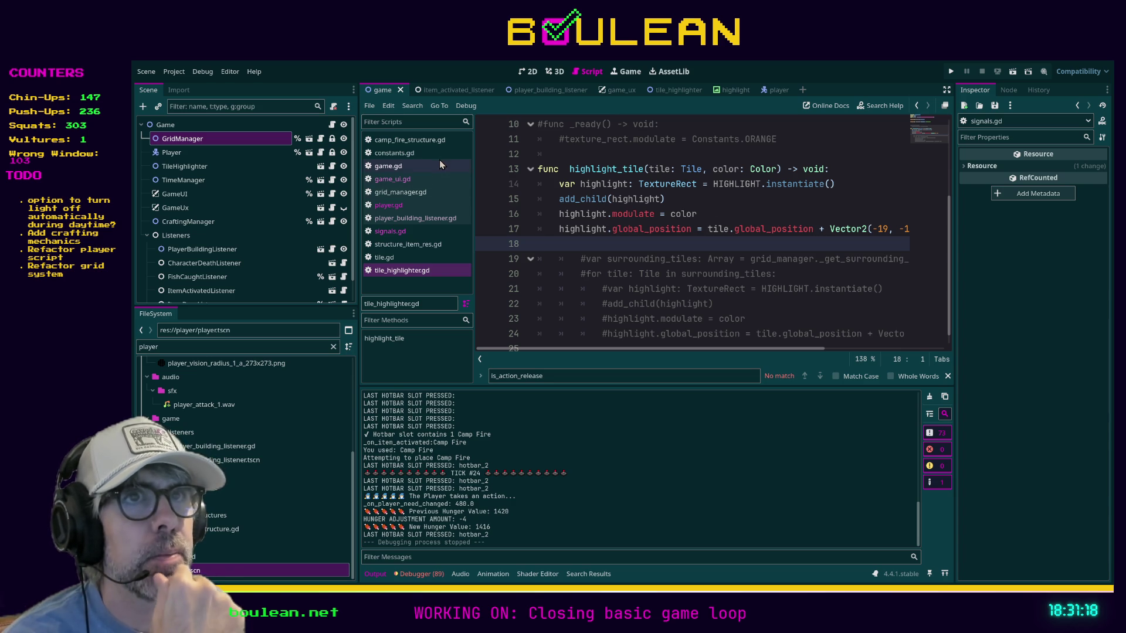
left_click(428, 219)
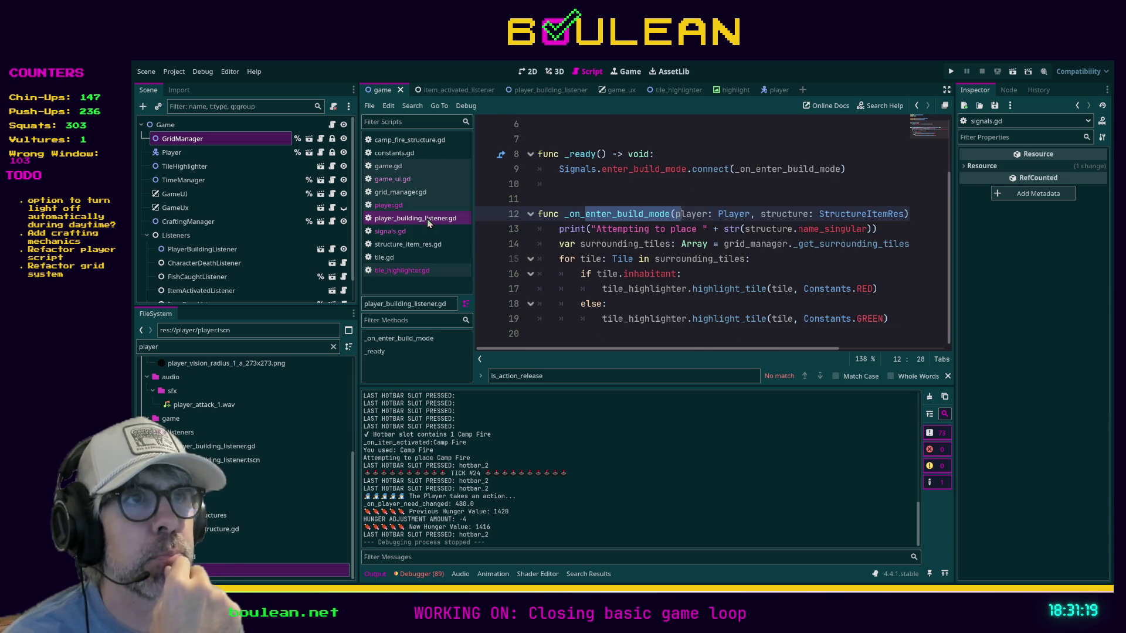
left_click(554, 229)
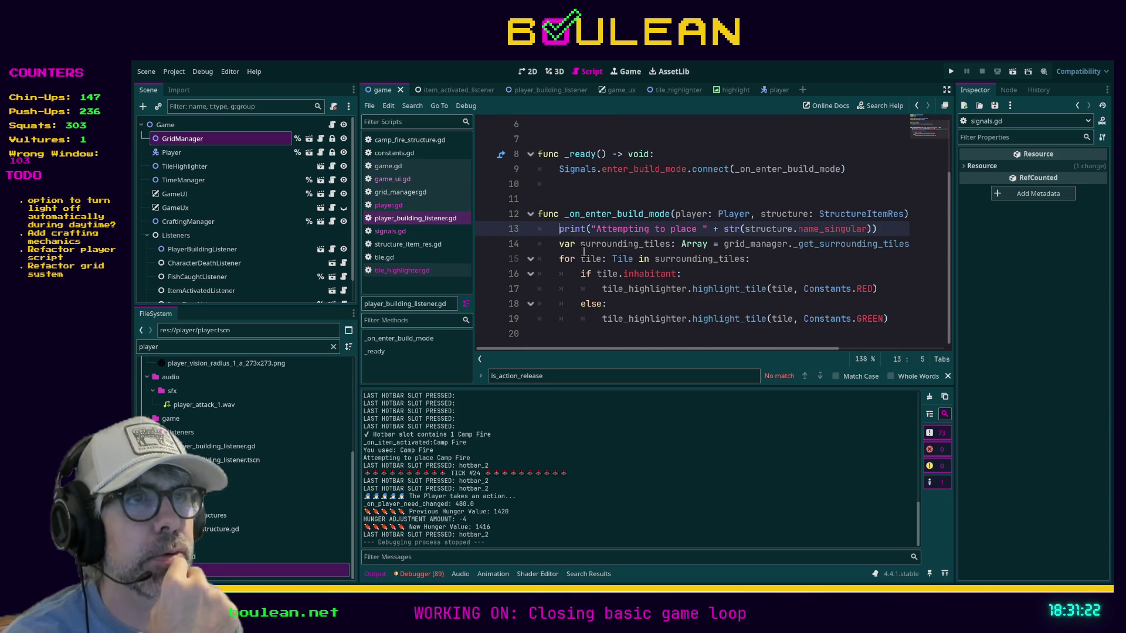
key("Return")
key("Up")
type("gam")
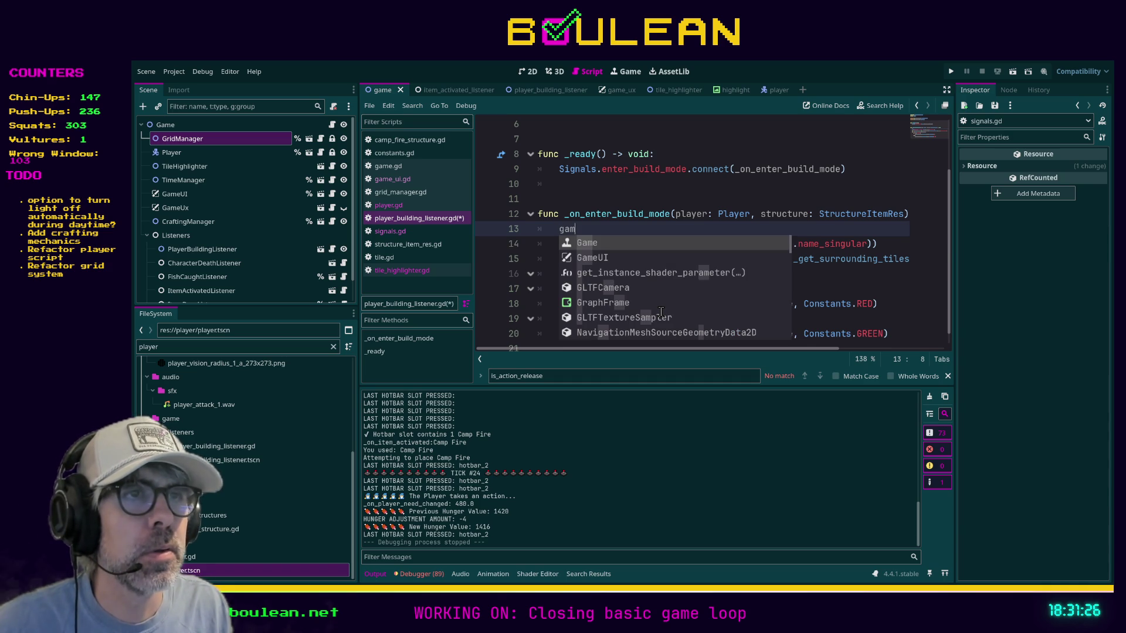
type("e")
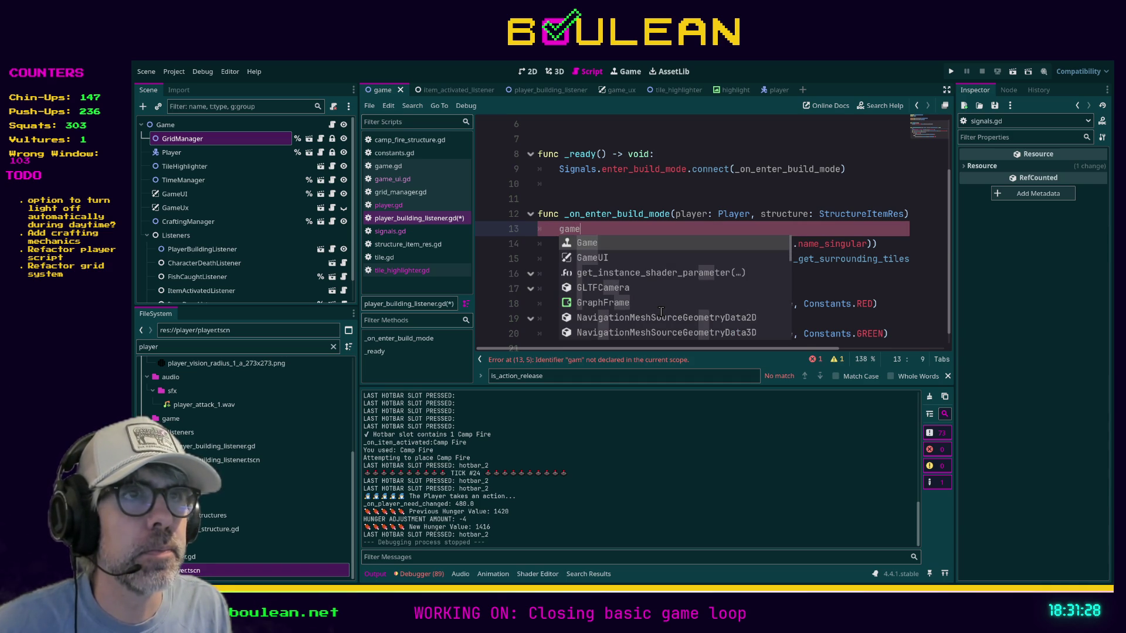
key("BackSpace")
key("BackSpace")
key("BackSpace")
key("BackSpace")
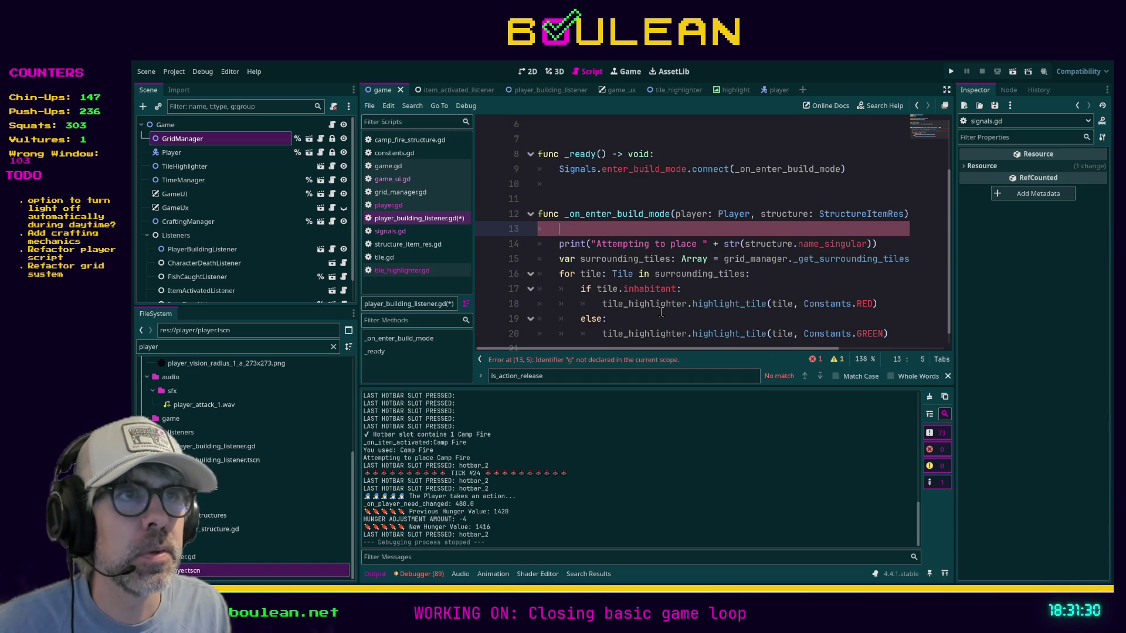
left_click(598, 240)
left_click(579, 231)
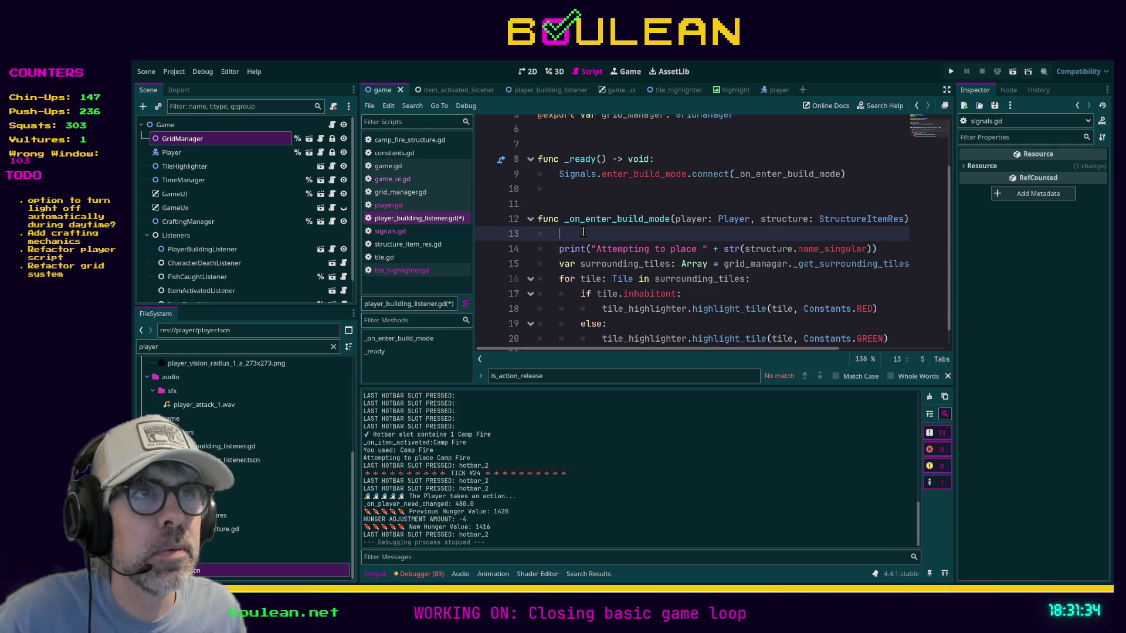
left_click(550, 202)
type("@export v")
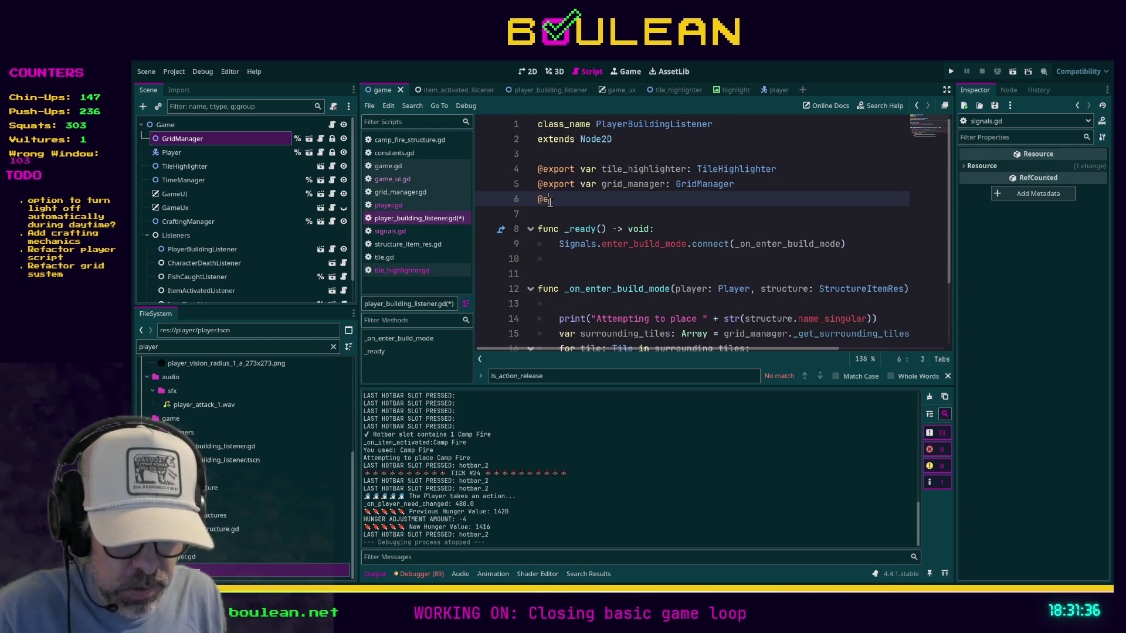
type("ar game: Gam")
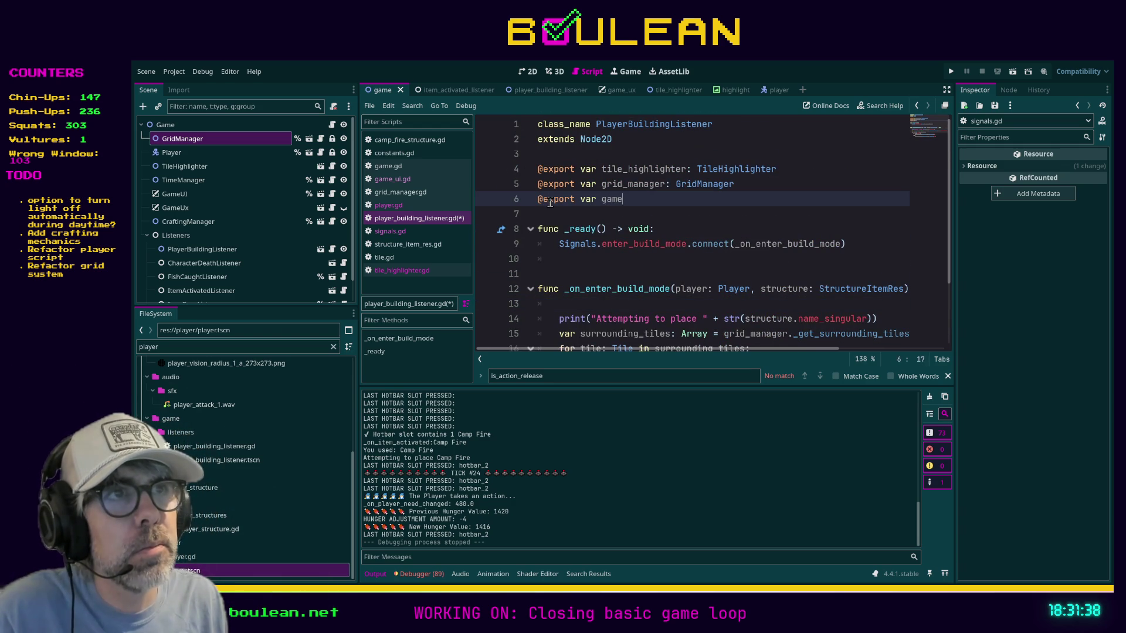
type("e")
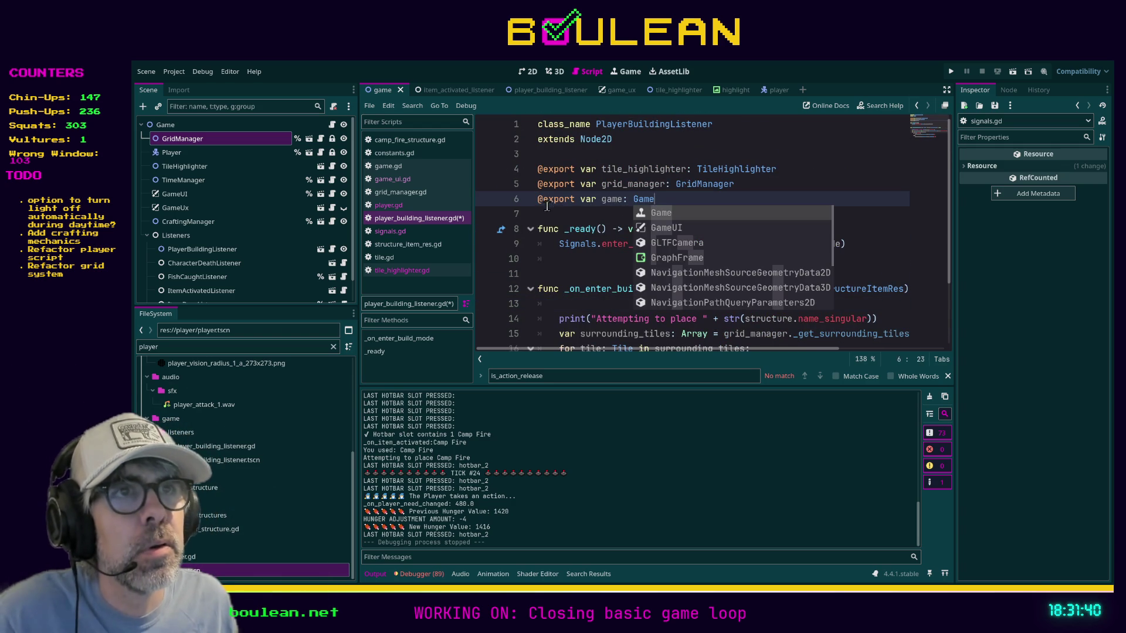
left_click(550, 213)
key("ctrl+s")
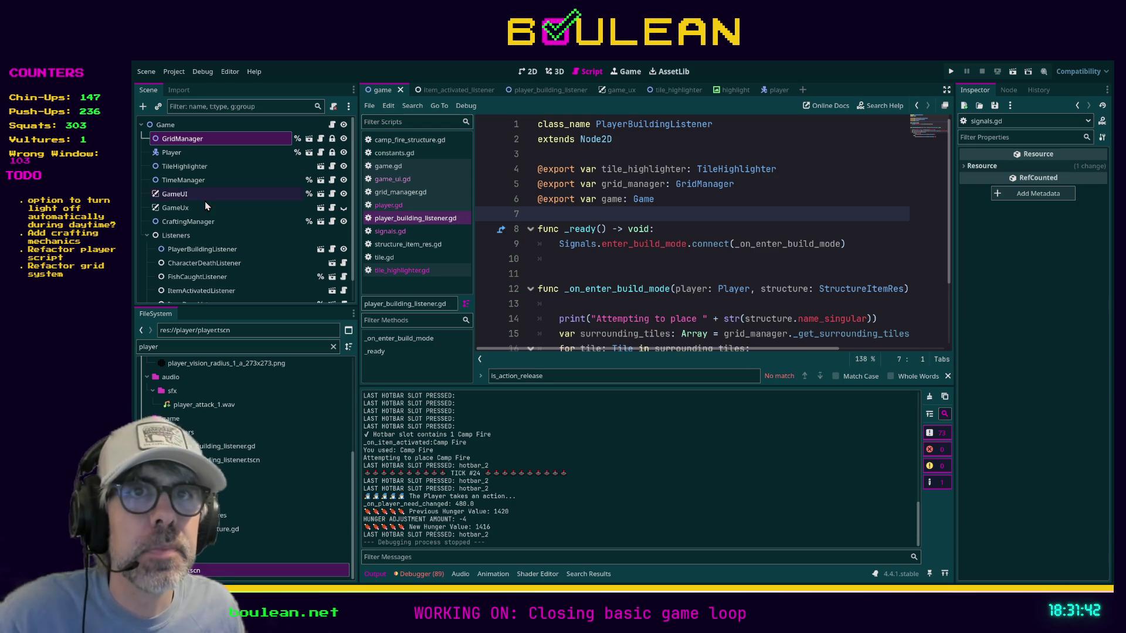
- Assign the Game node to PlayerBuildingListener's Game property and save the scene
left_click(220, 252)
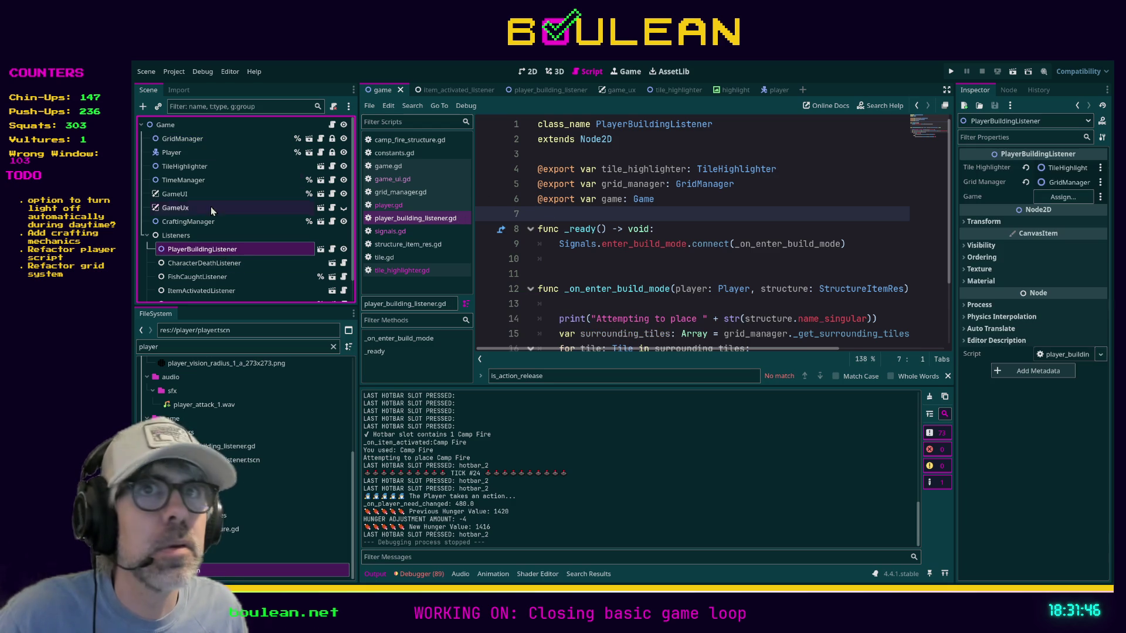
mouse_move(165, 125)
left_mouse_down()
mouse_move(948, 208)
mouse_move(1056, 195)
left_mouse_up()
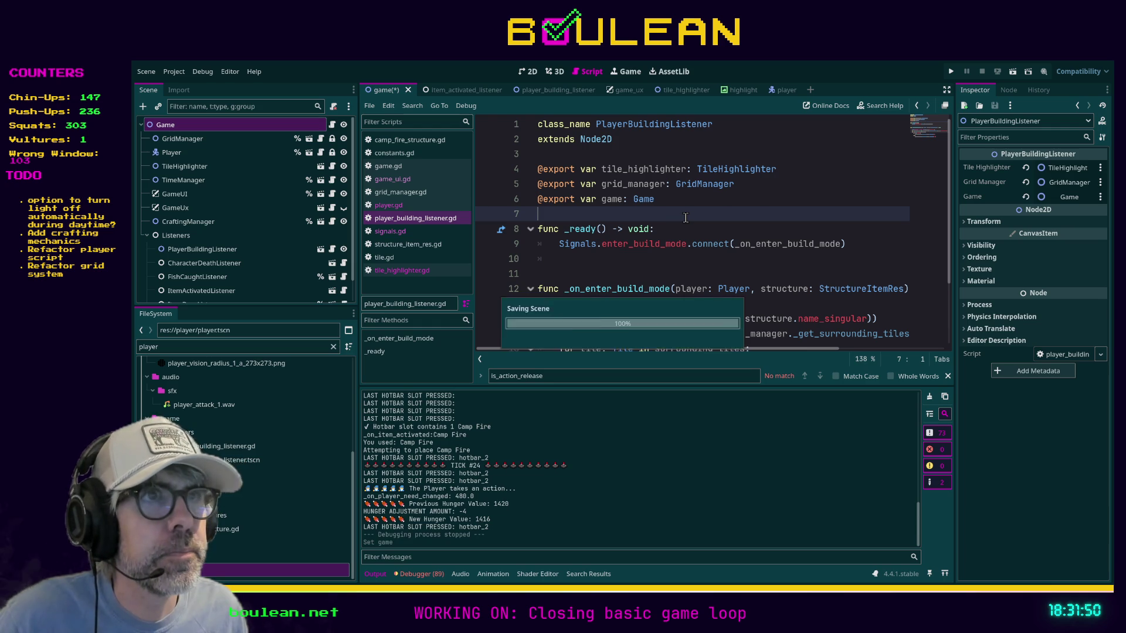
key("ctrl+s")
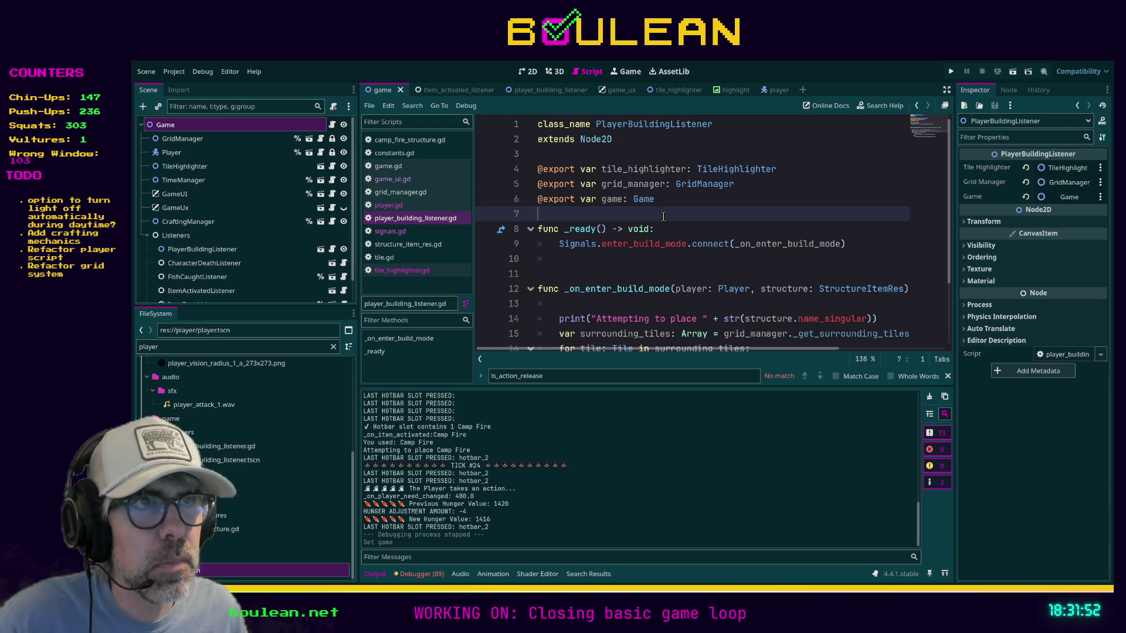
- Add 'game.build_mode_active = true' atop _on_enter_build_mode, then begin a Signals.exit line in _ready
left_click(571, 252)
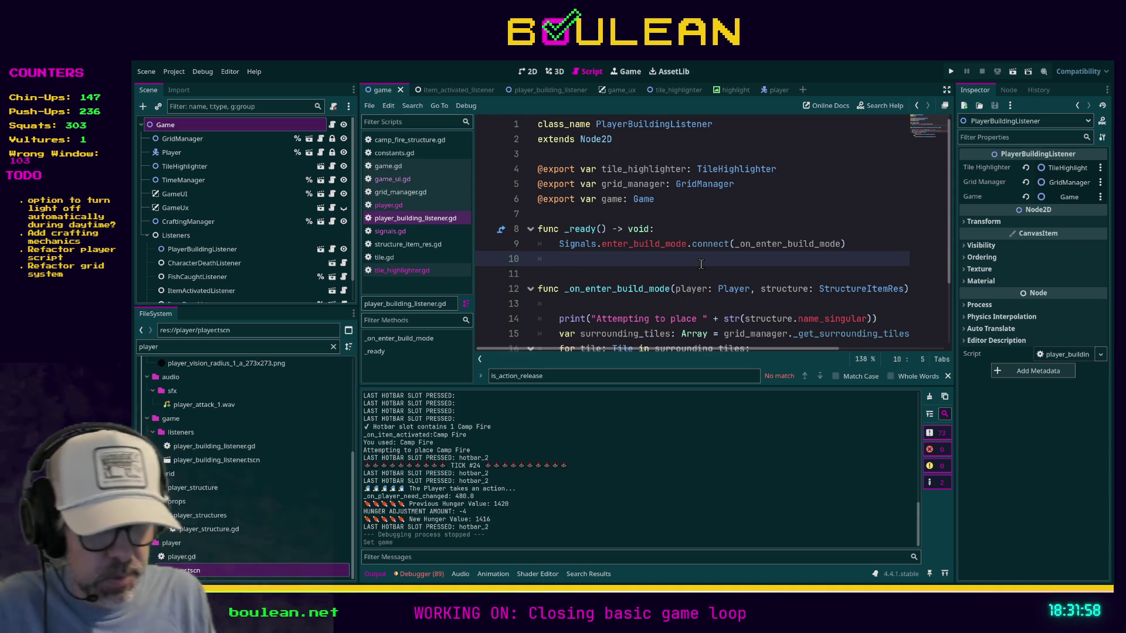
type("game.buil")
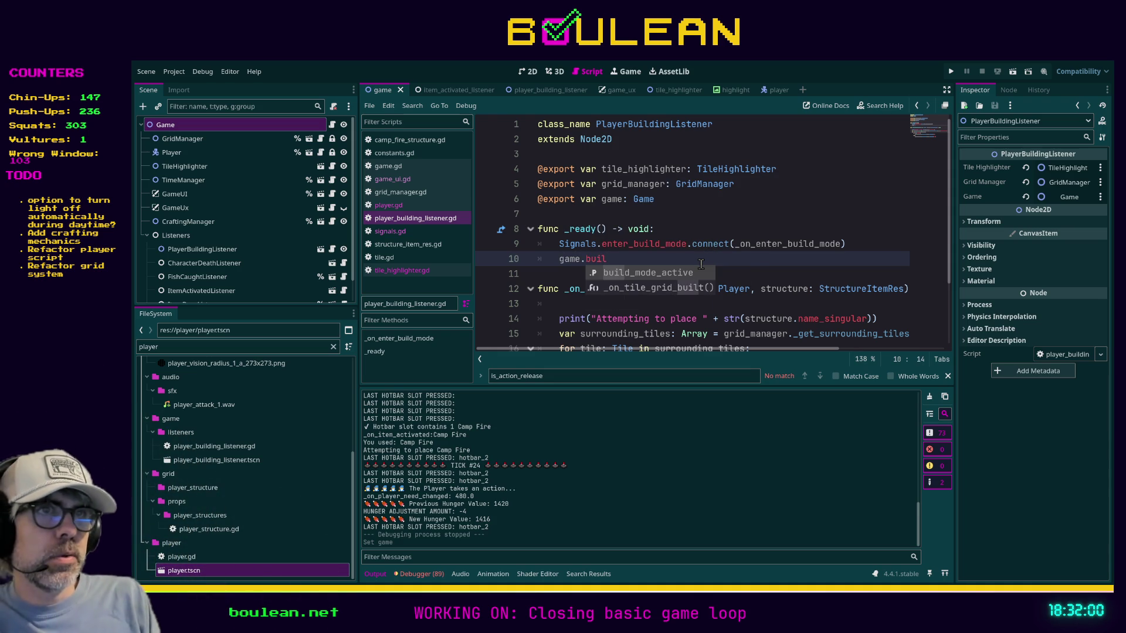
key("BackSpace")
key("BackSpace")
key("BackSpace")
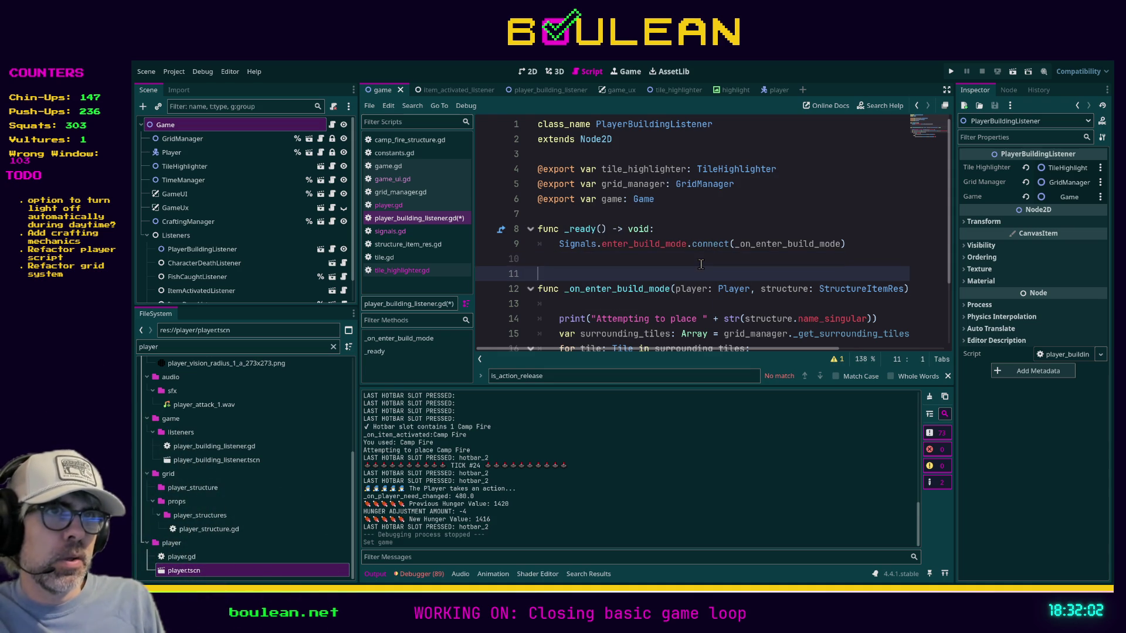
key("Down")
key("Down")
key("Down")
type("game.build_")
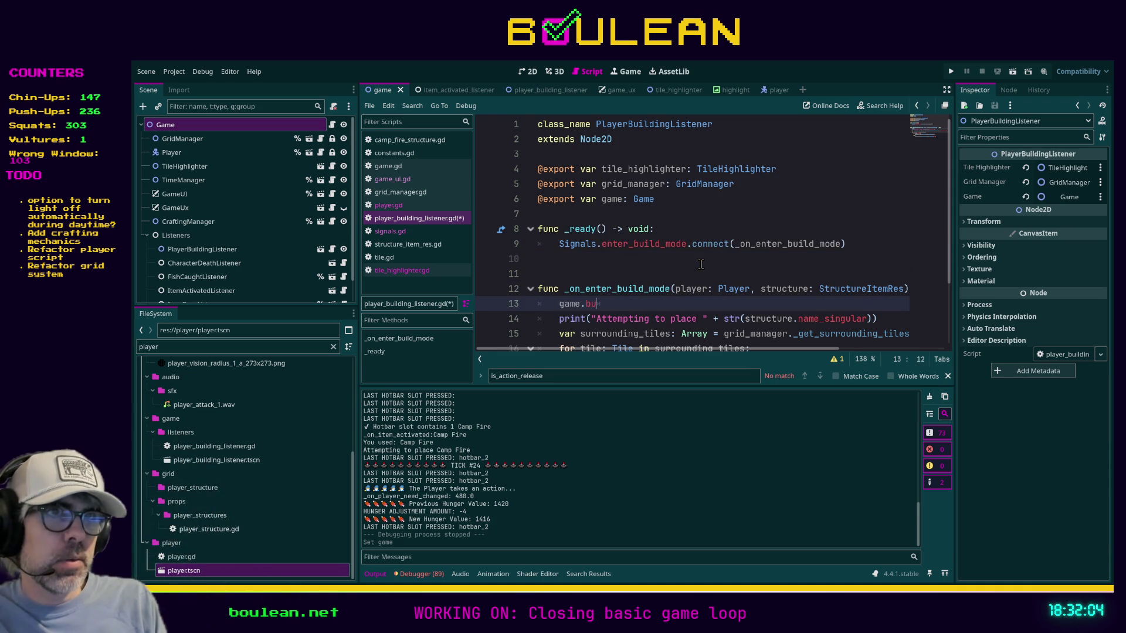
type("mode")
key("Return")
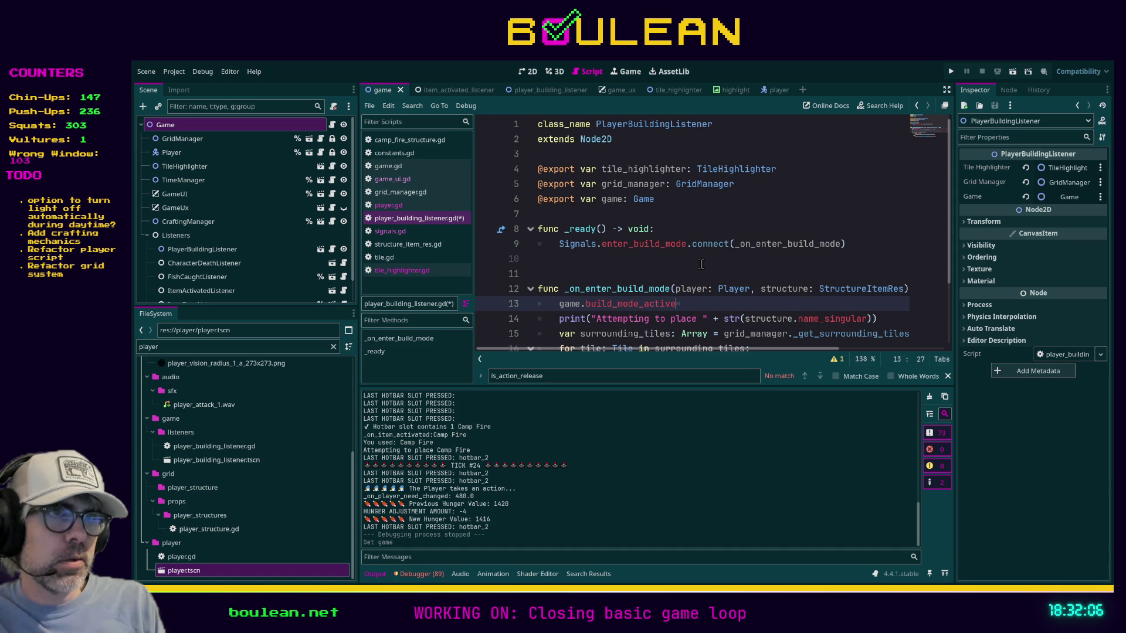
type("true")
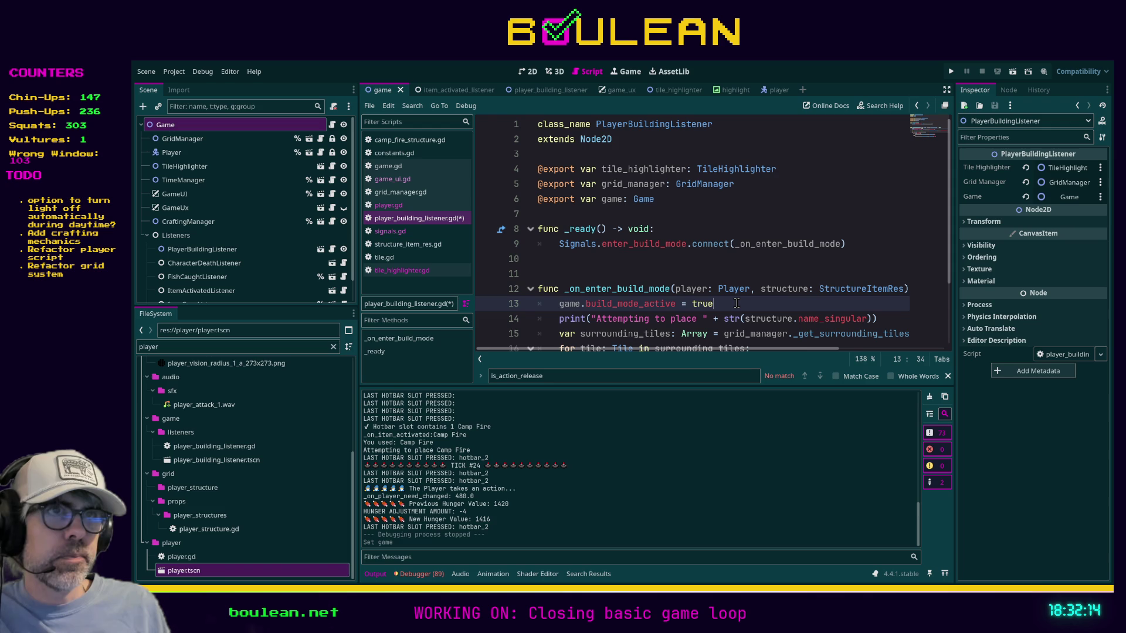
left_click(588, 259)
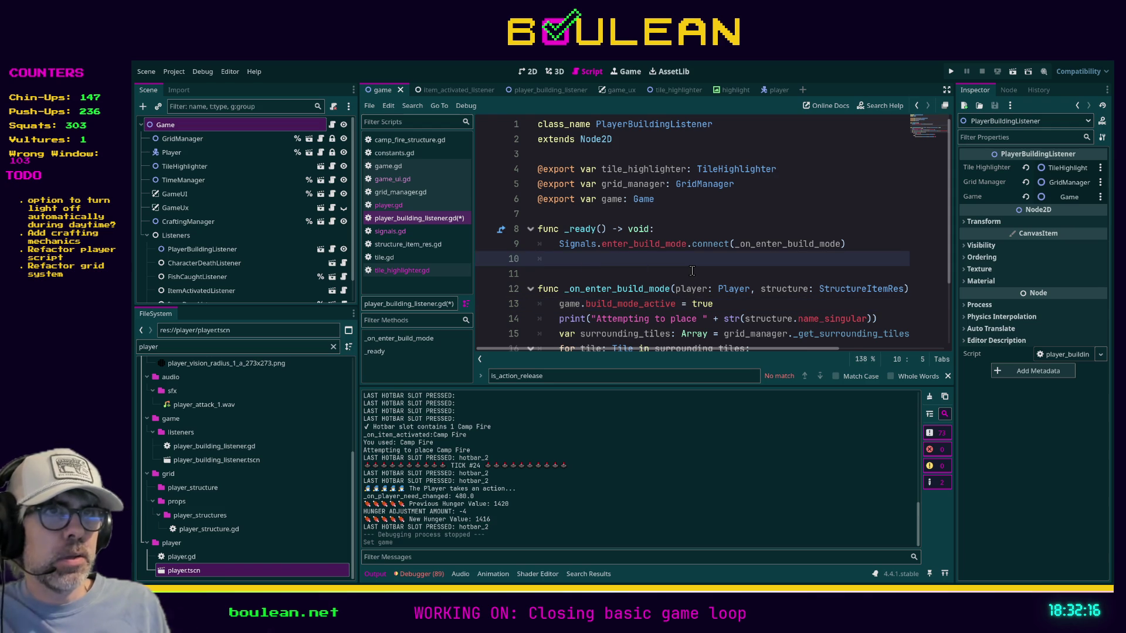
type("ignals.exit")
- Write 'Signals.exit_build_mode.connect(_on_exit_build_mode)' in _ready and open a line after _on_enter_build_mode
key("Return")
type(".connect")
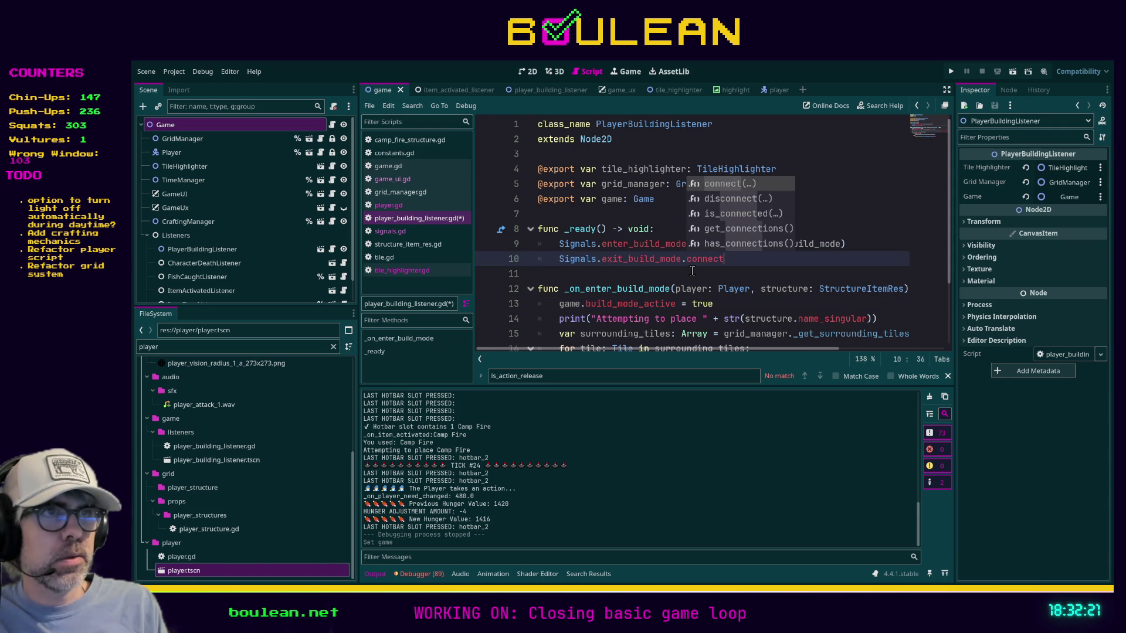
key("Return")
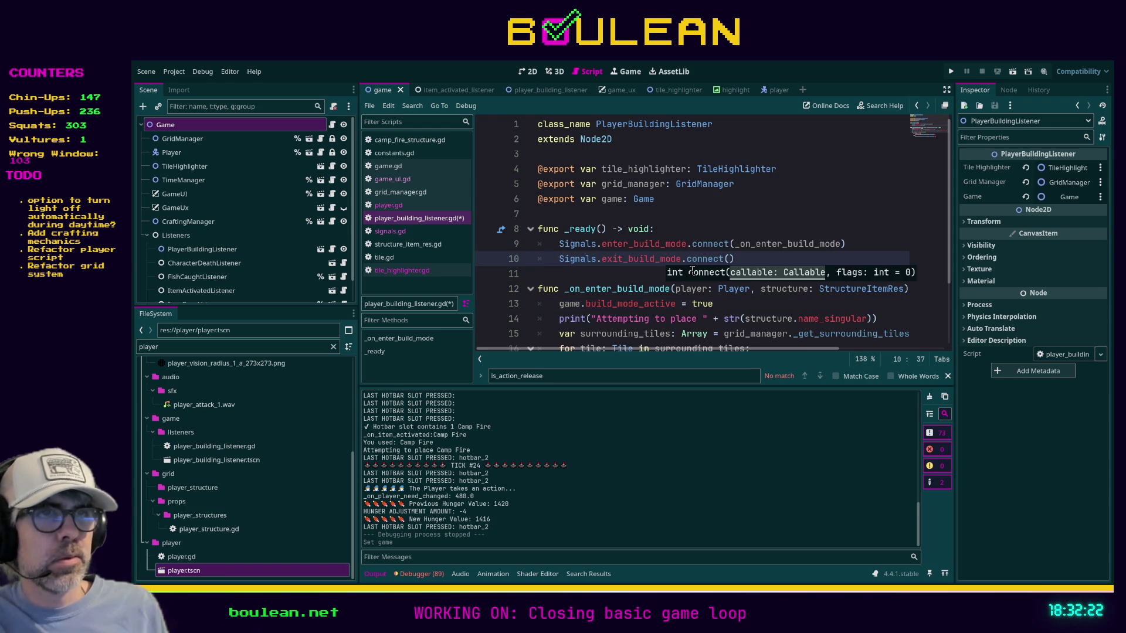
left_click(652, 275)
scroll(639, 279, "down", 2)
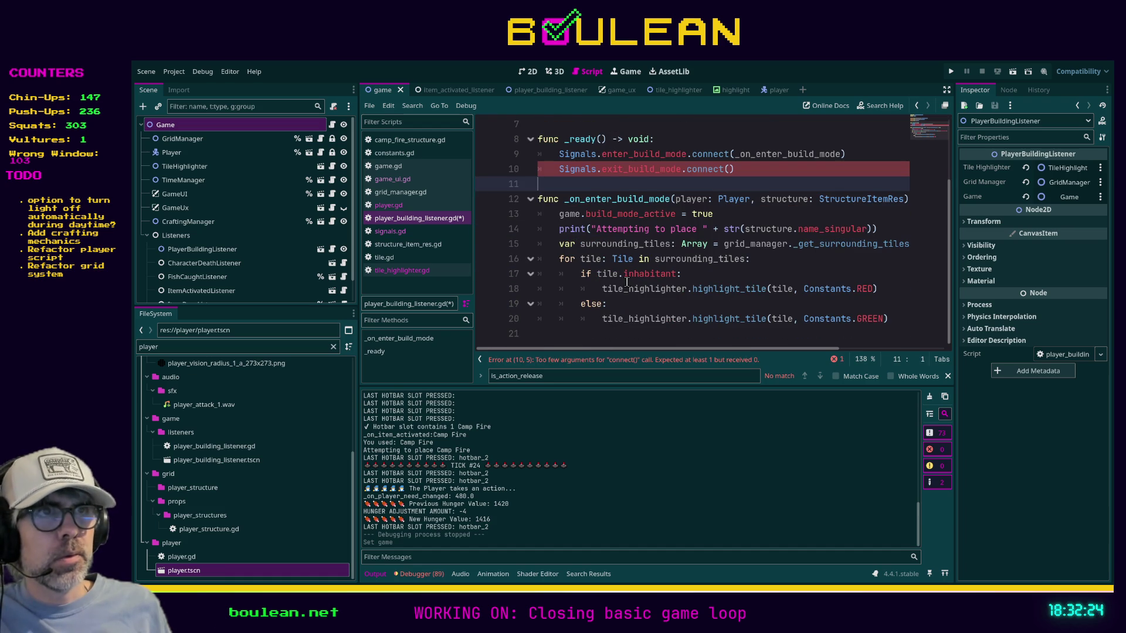
left_click(729, 169)
type("_on_exit_build_mode")
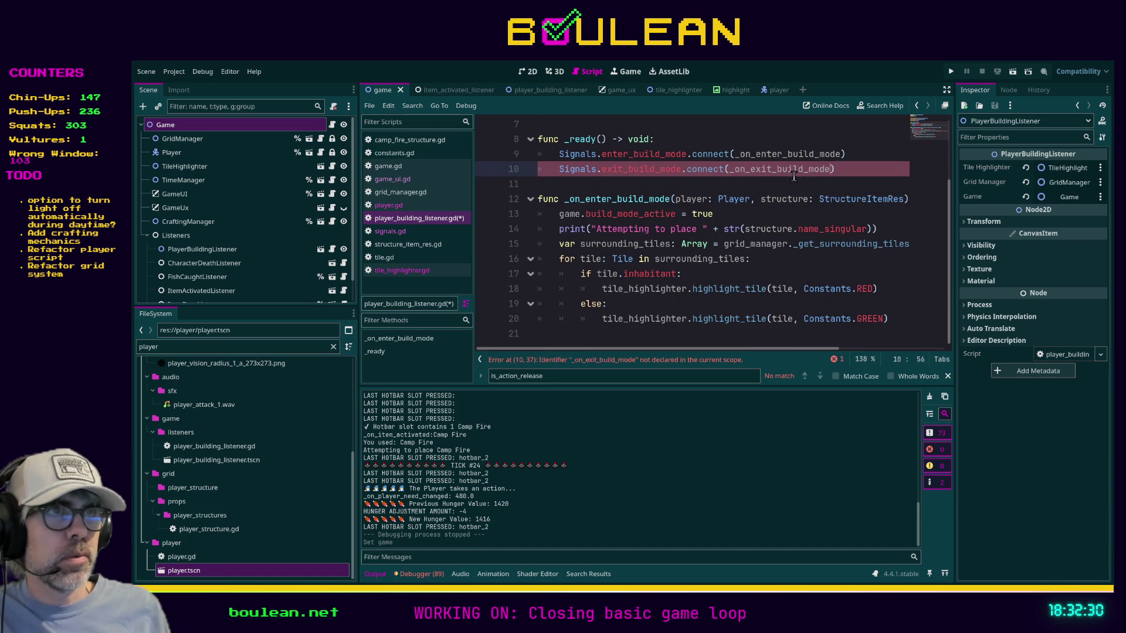
double_click(789, 170)
left_click(568, 337)
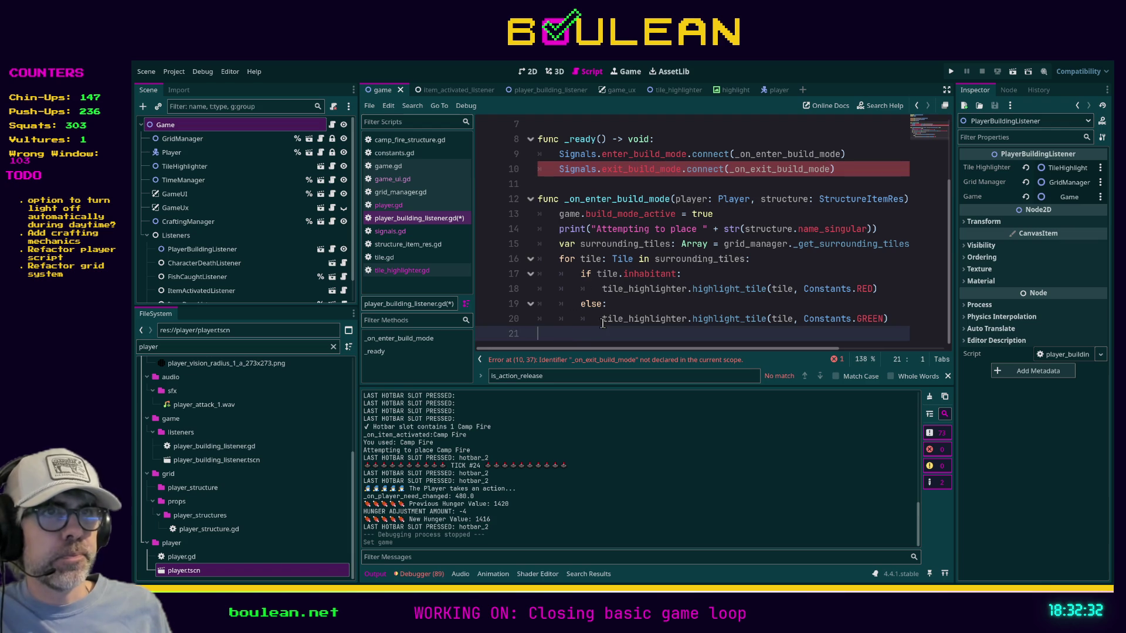
key("Return")
key("Return")
- Add 'func _on_exit_build_mode() -> void:' with pass and a note on disabling build highlights, then save
type("func _on_exit_build_mode")
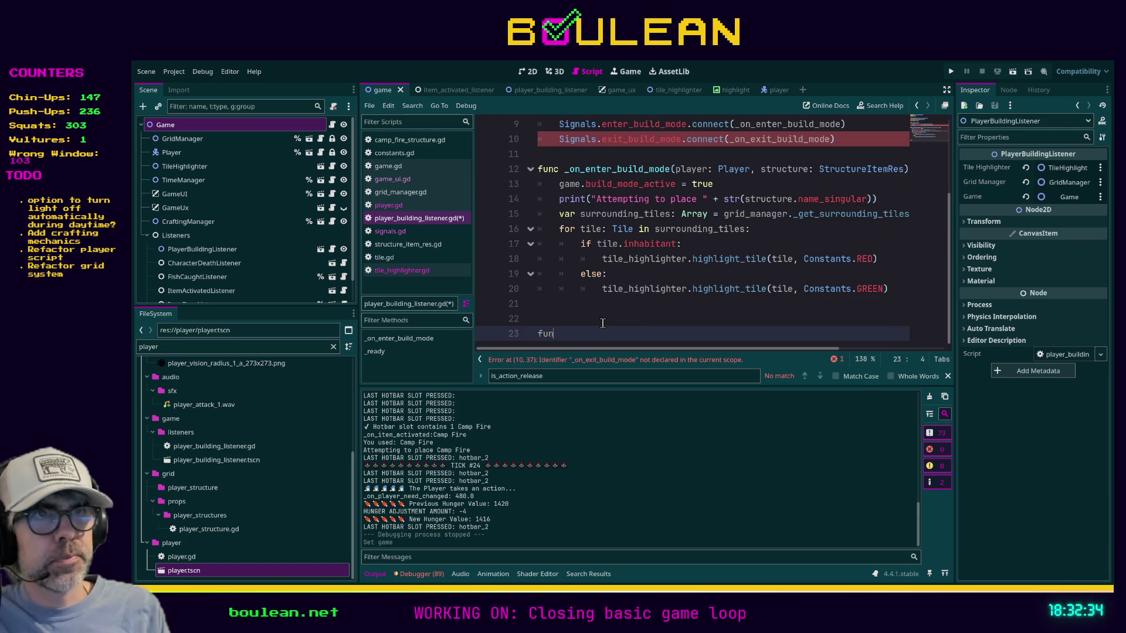
type("()")
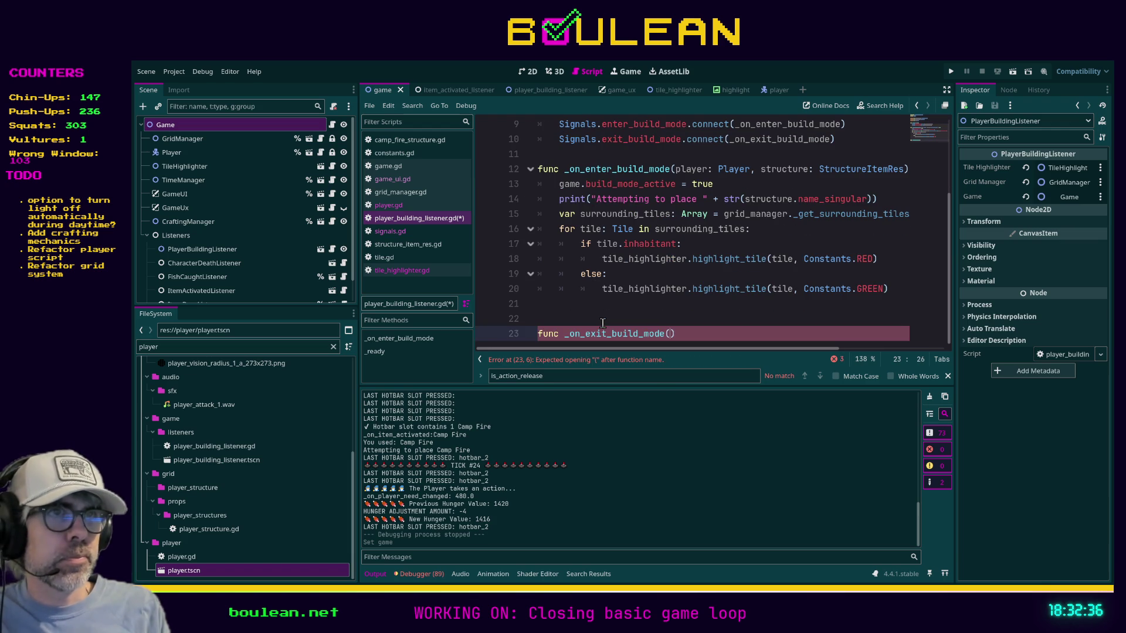
type(" -> void:")
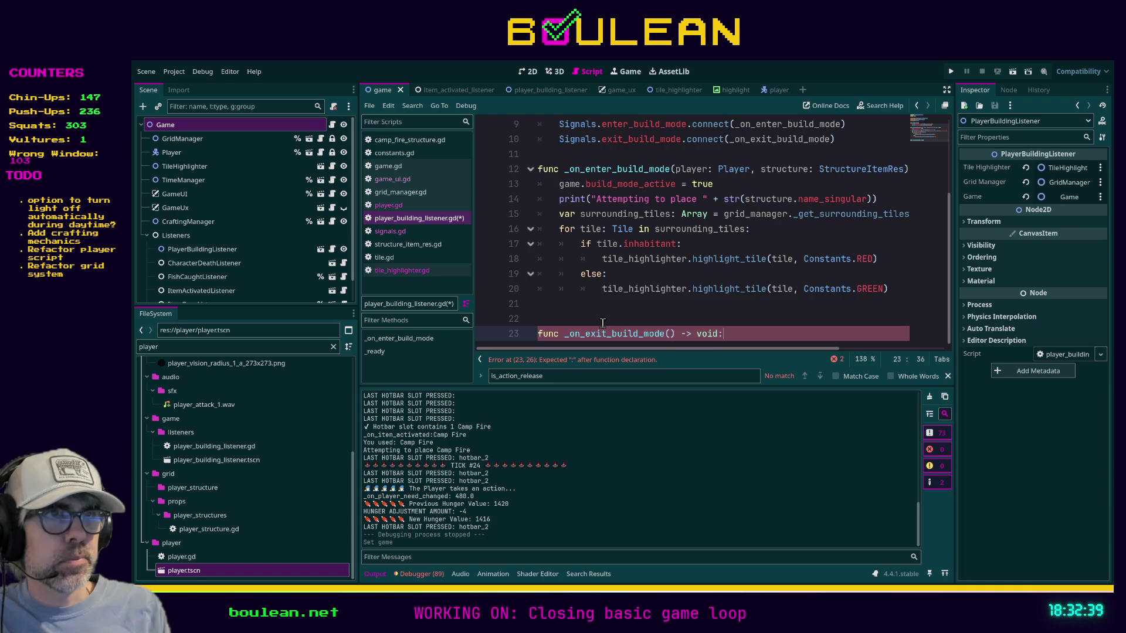
key("Return")
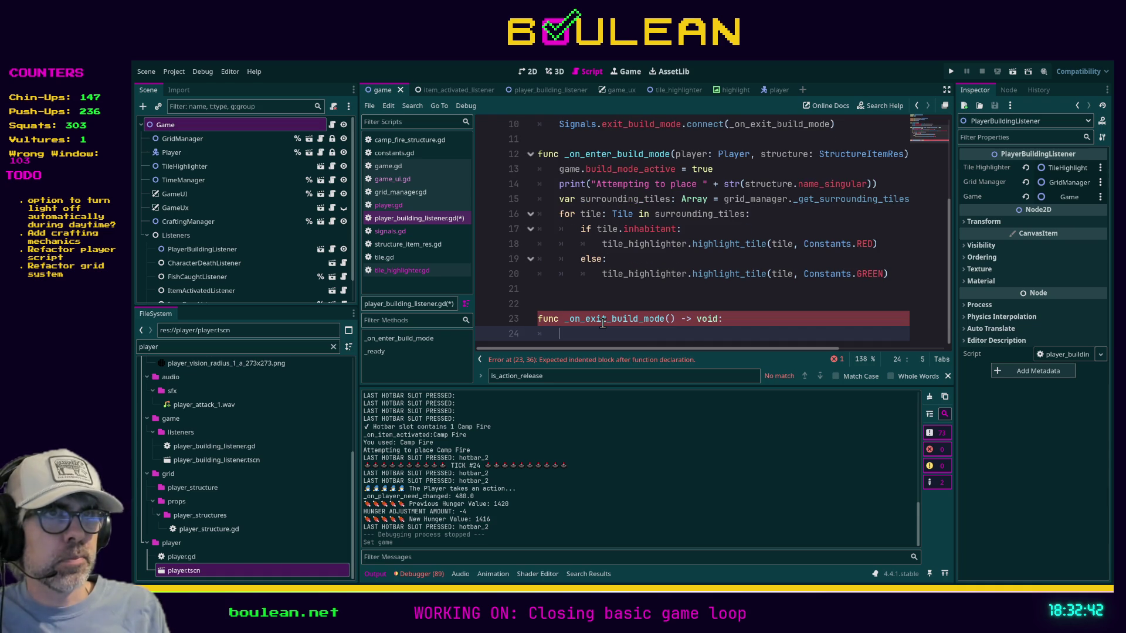
type("pass")
key("Return")
type("go")
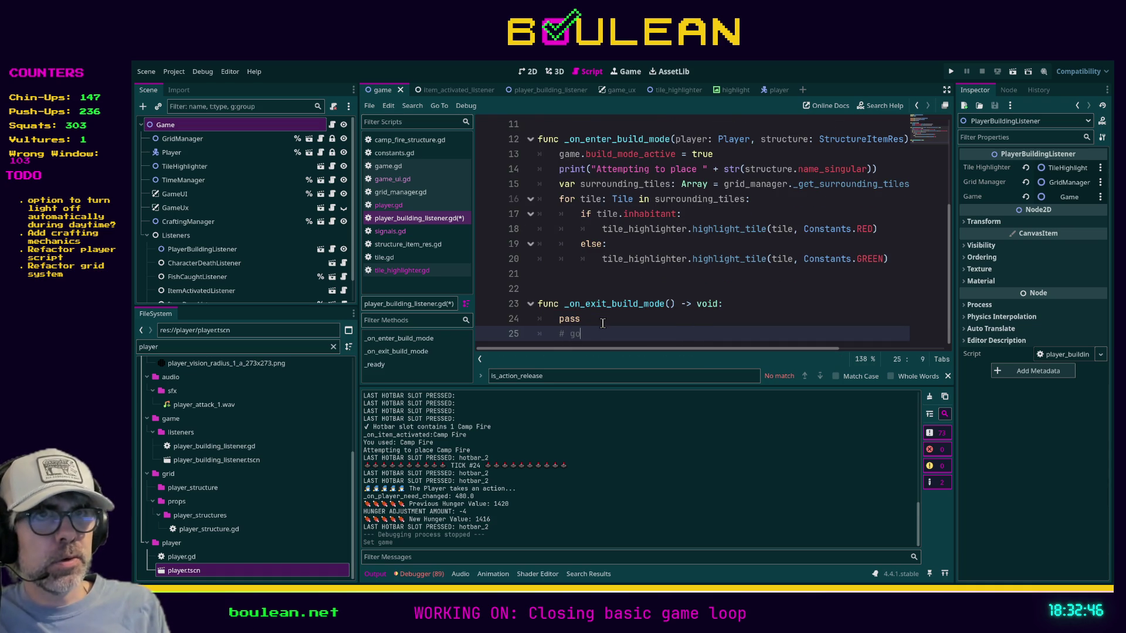
type("he tile higl")
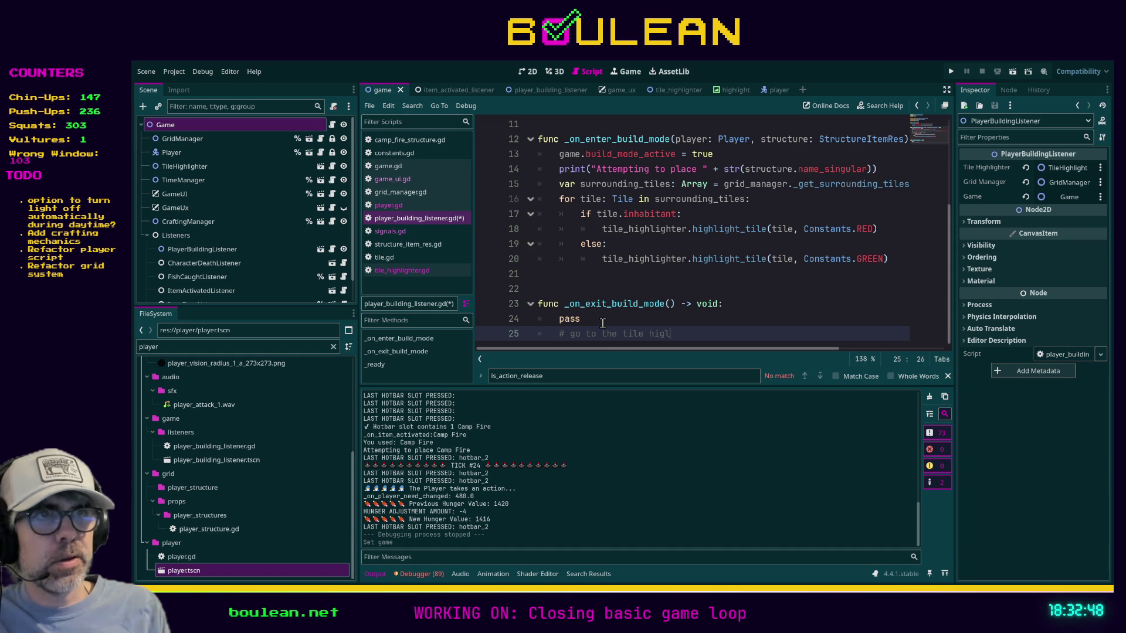
type("hlighte")
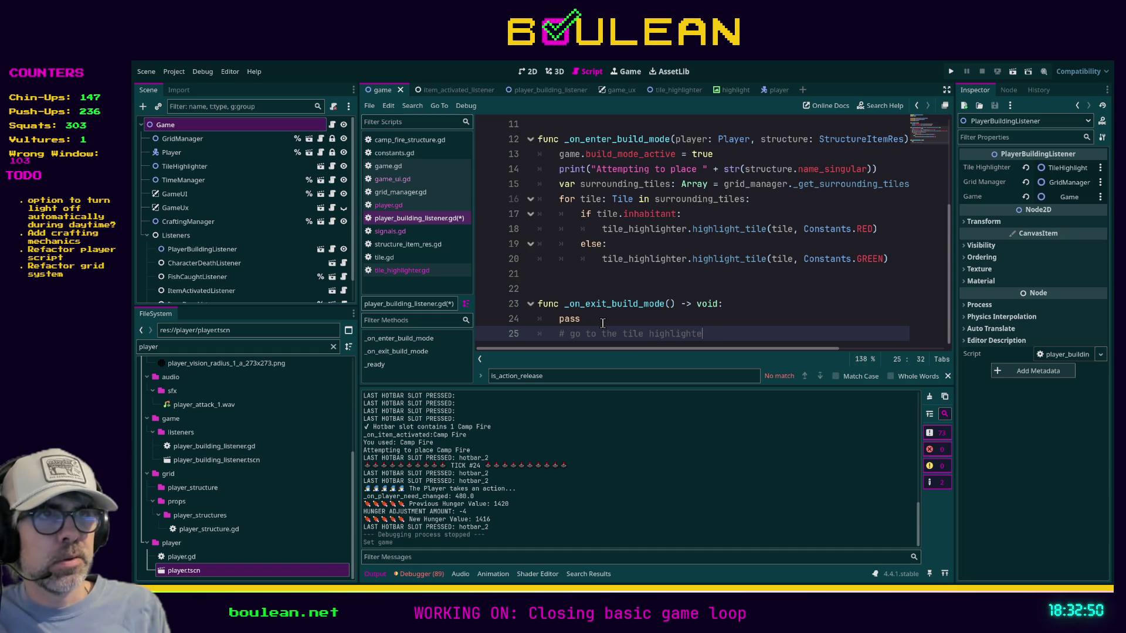
type("nd disable al")
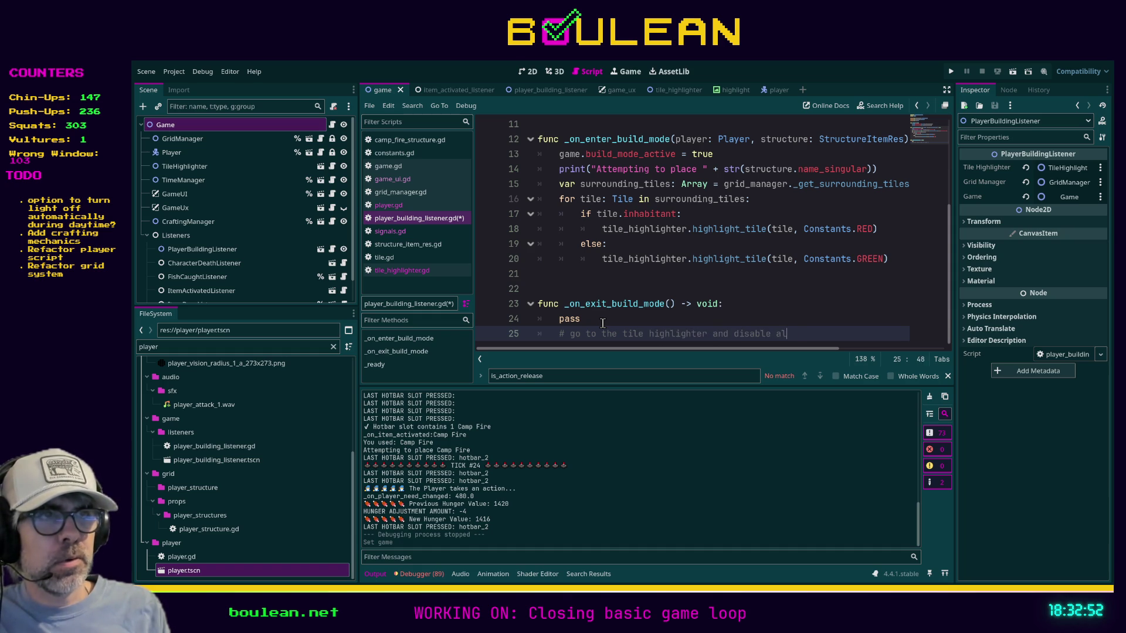
type("cti")
type("e")
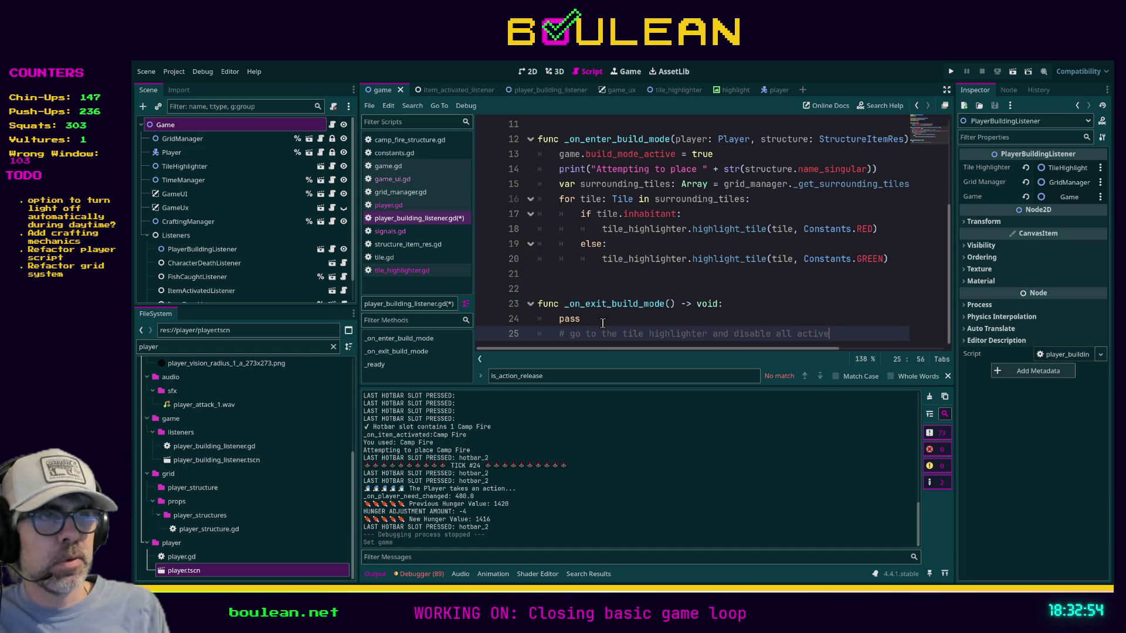
type("ld-")
type("ated highlights")
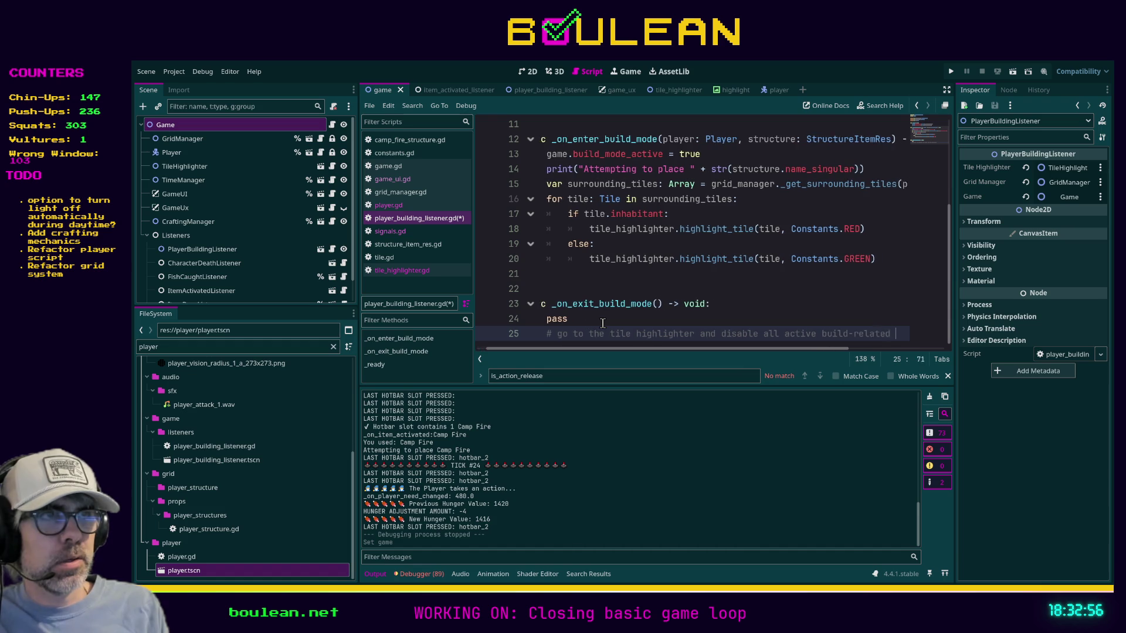
key("Home")
key("Home")
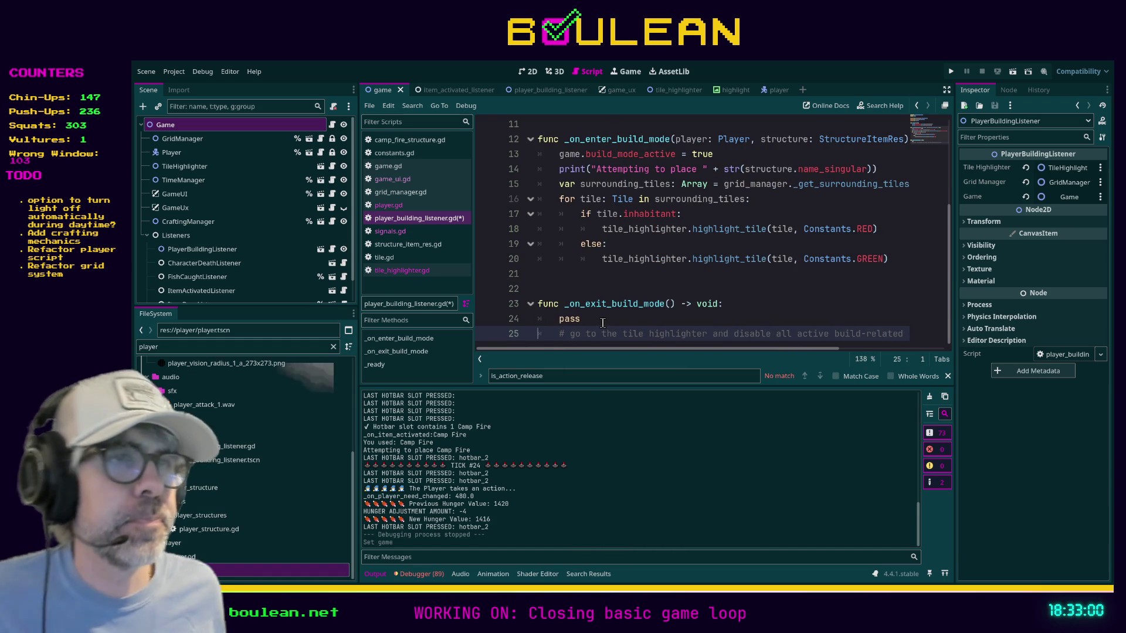
left_click(593, 314)
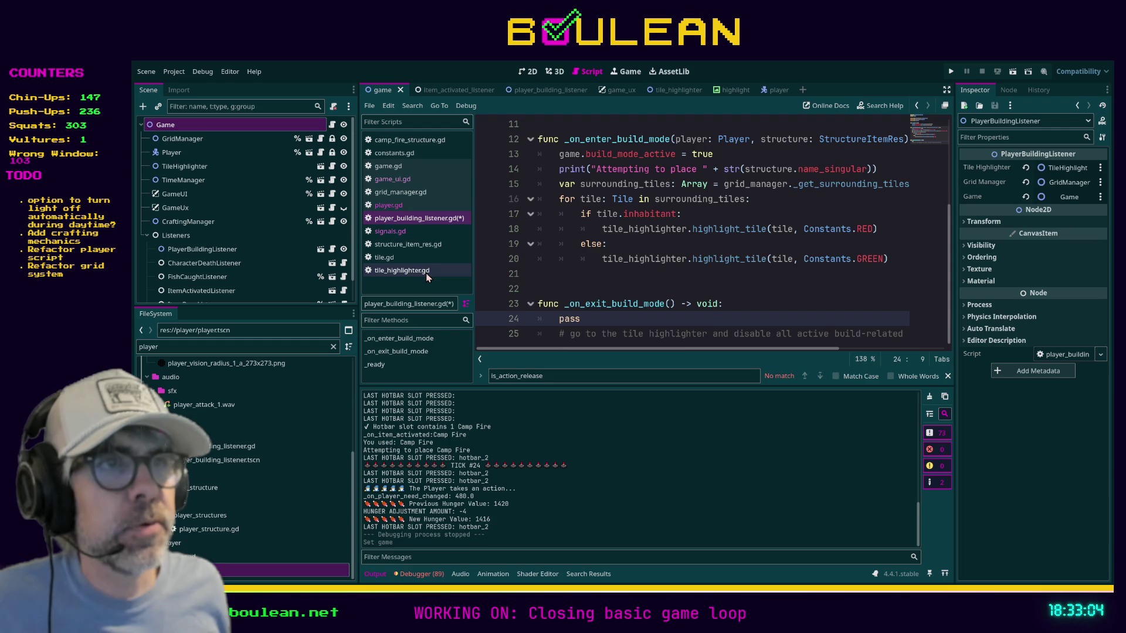
left_click(565, 279)
key("ctrl+s")
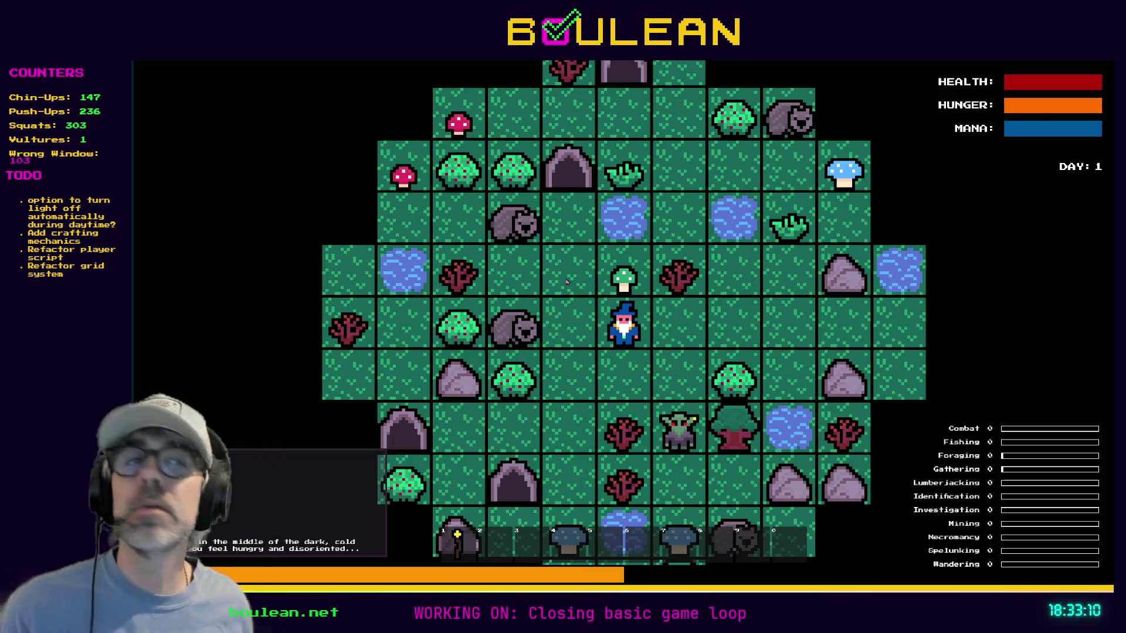
- In the running game, craft a Camp Fire, ready it on hotbar slot 2, then stop the game
key("Down")
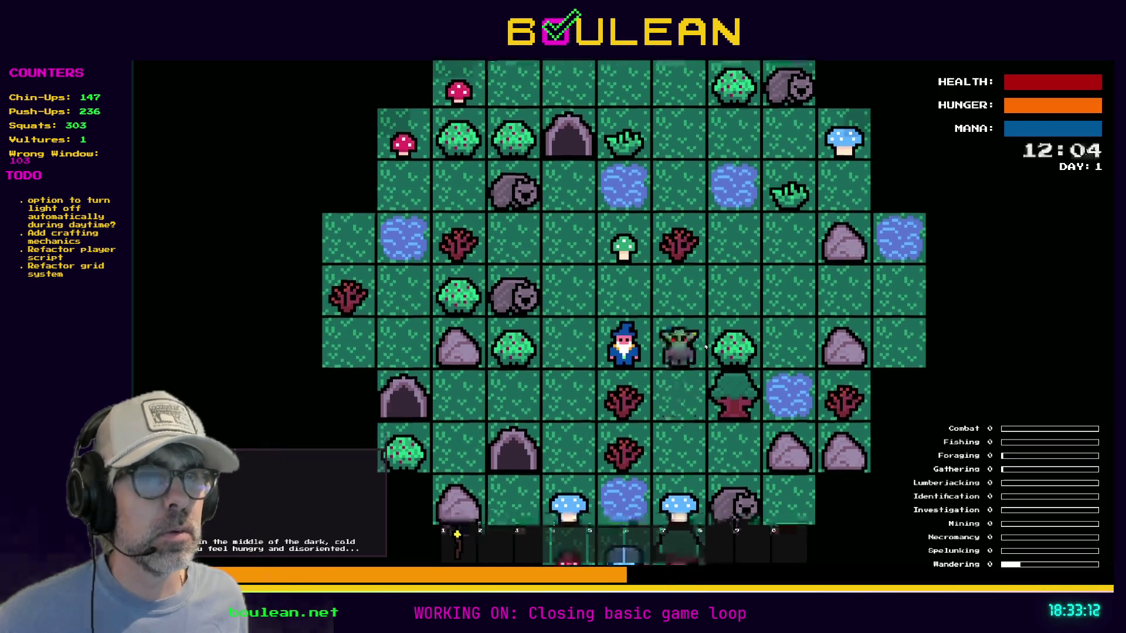
key("Up")
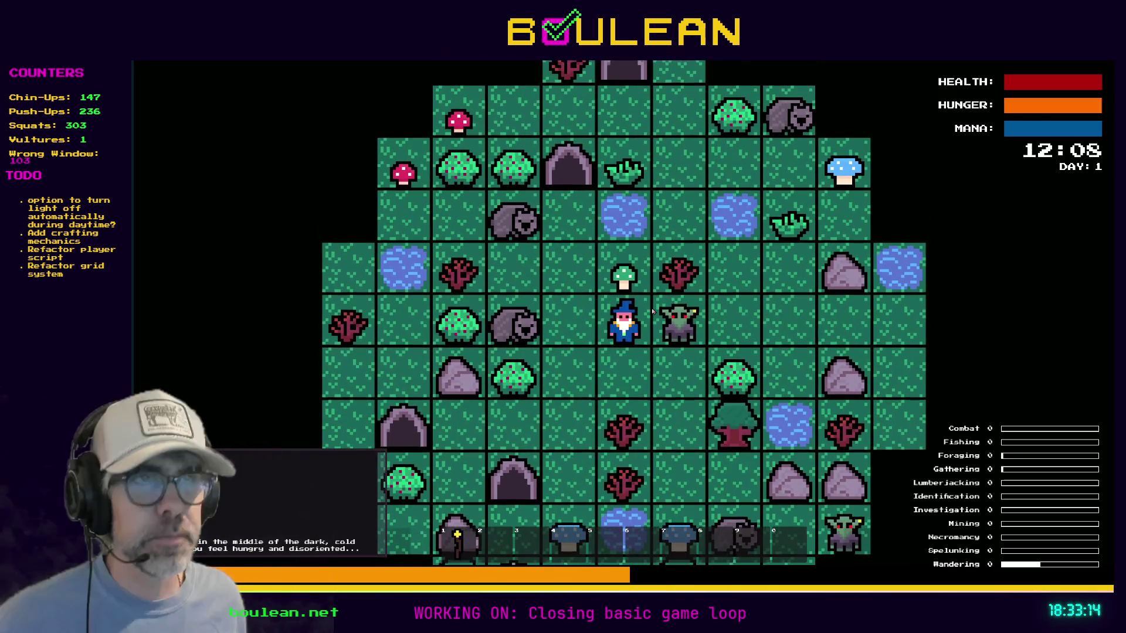
key("c")
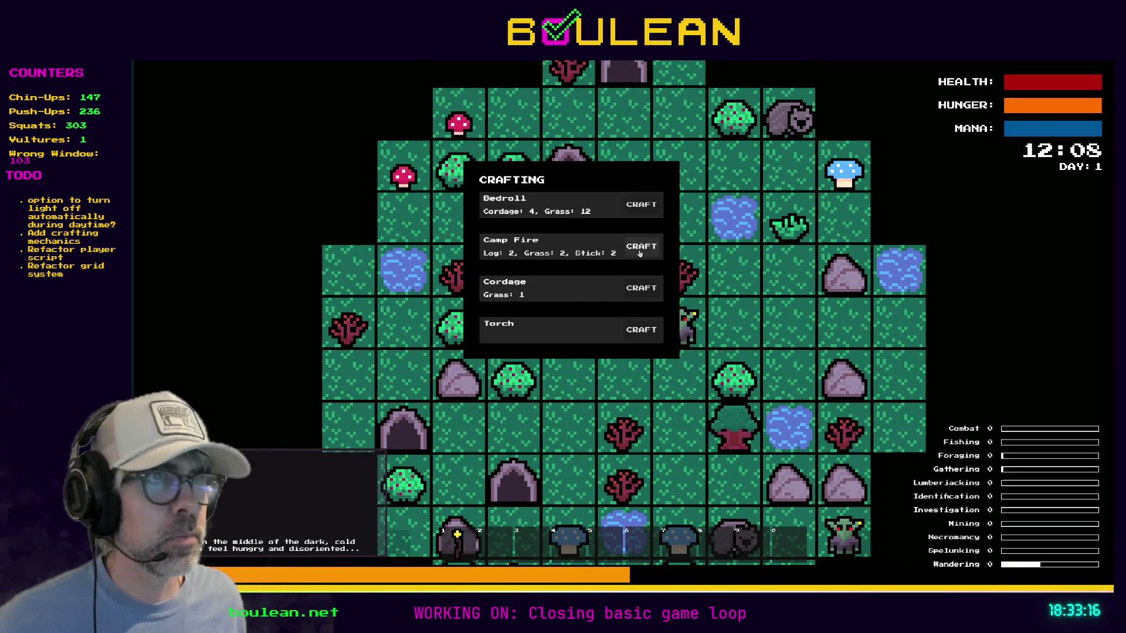
left_click(639, 246)
key("2")
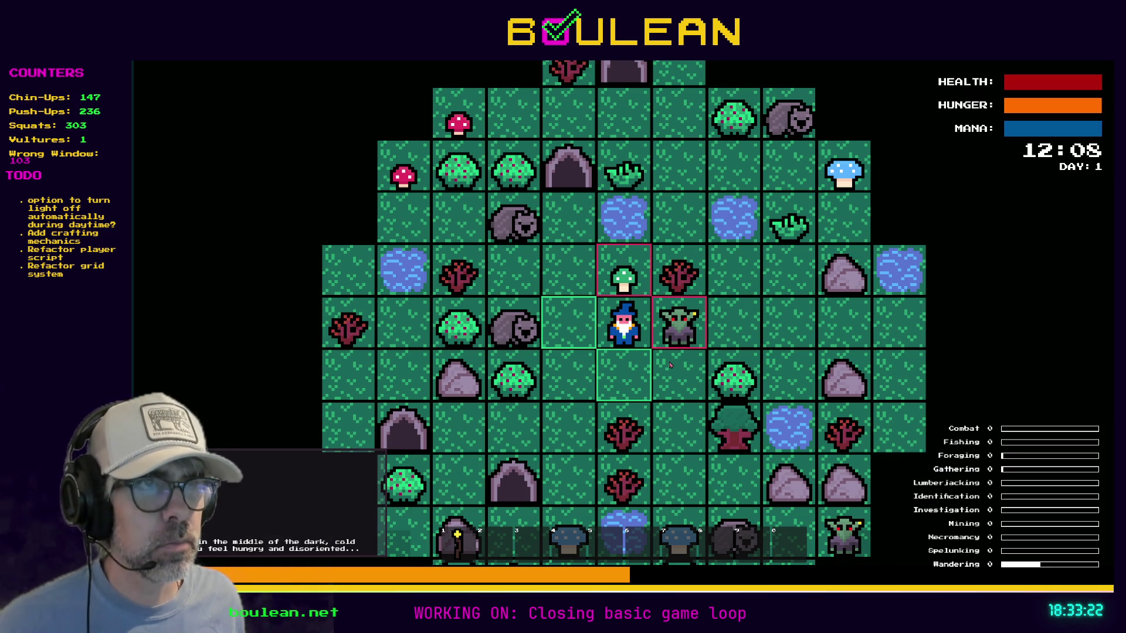
key("F8")
left_click(625, 292)
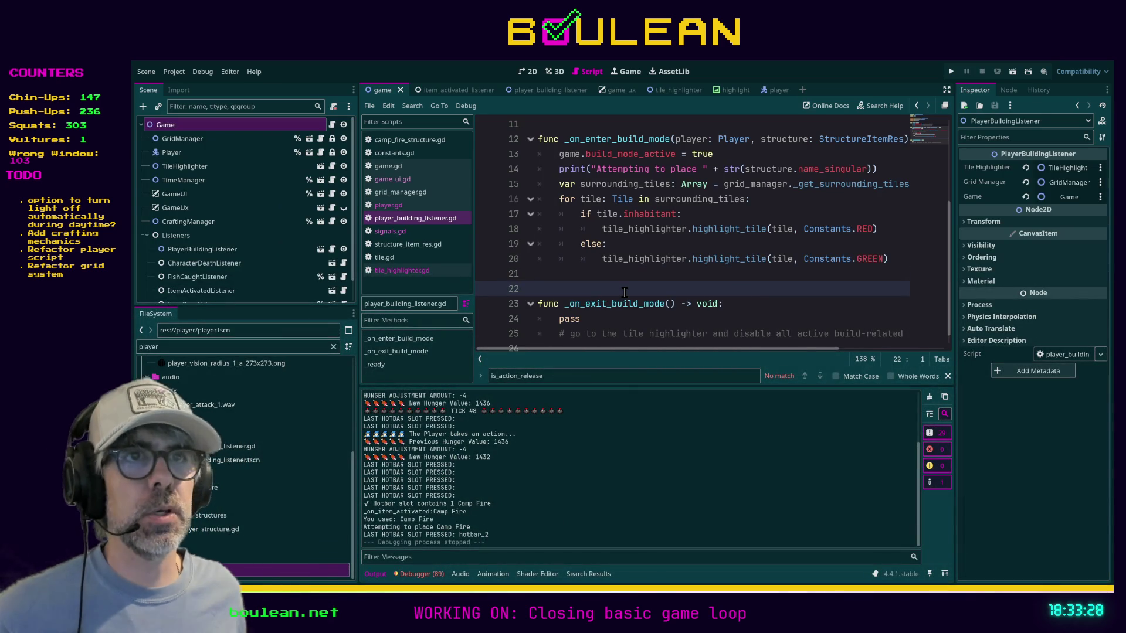
- In tile_highlighter.gd, delete the commented-out _ready function lines
left_click(404, 271)
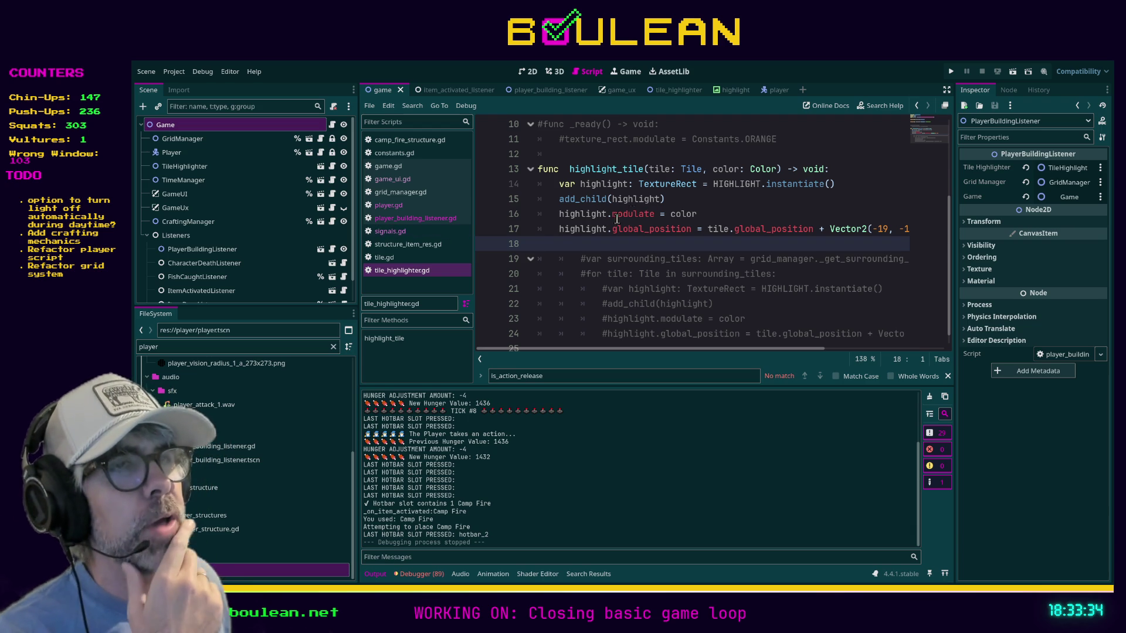
scroll(598, 244, "up", 3)
triple_click(592, 281)
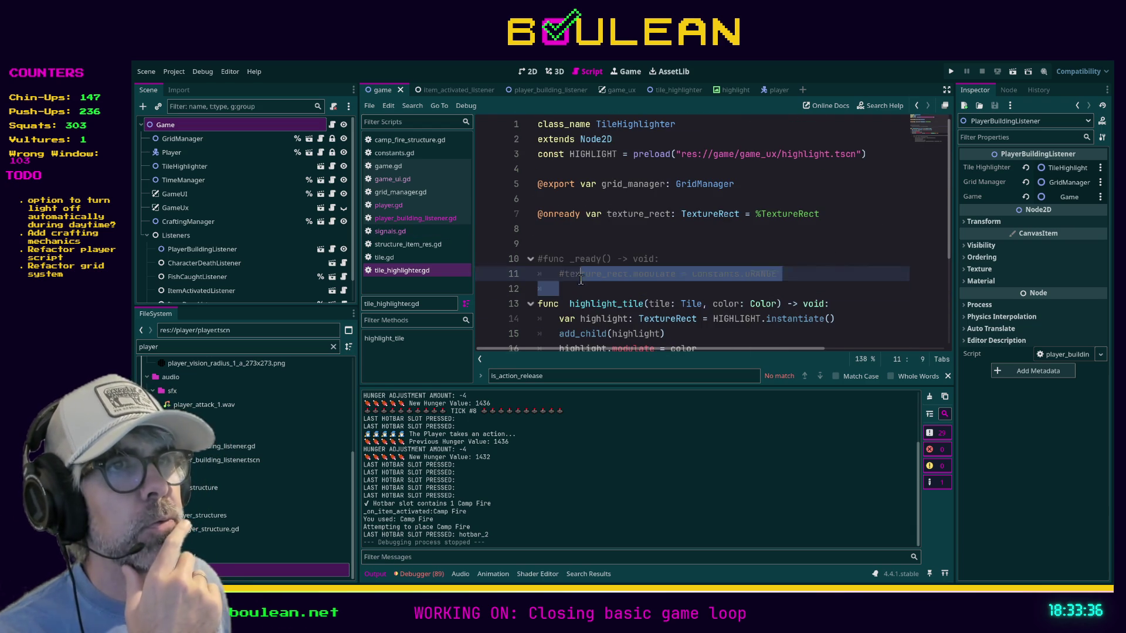
key("shift+Up")
key("BackSpace")
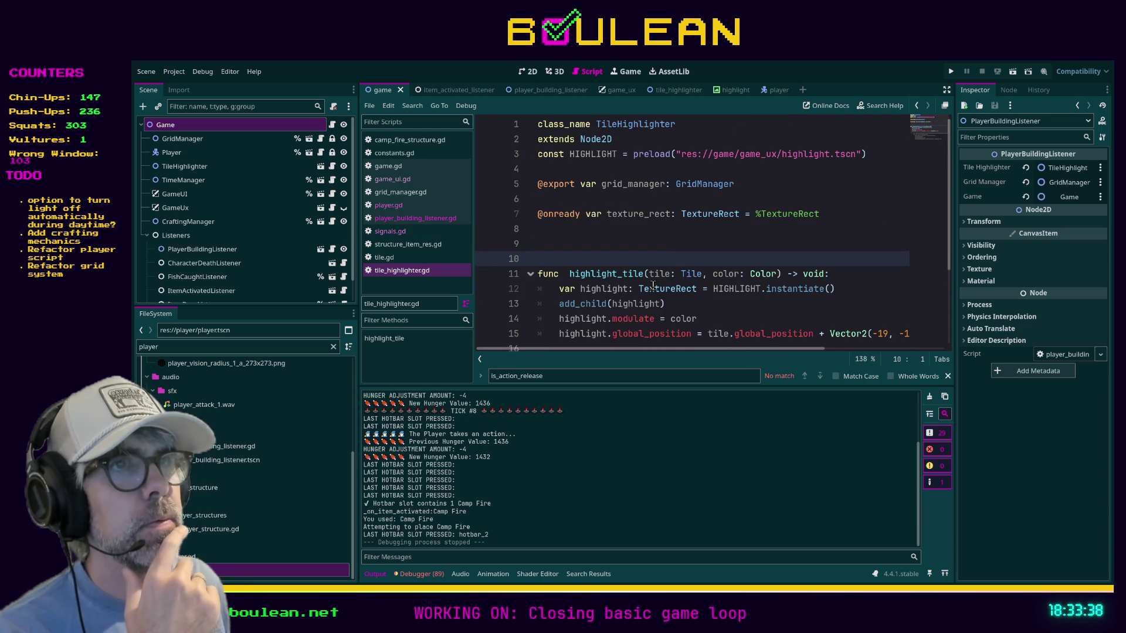
key("Up")
key("Up")
key("Up")
key("Up")
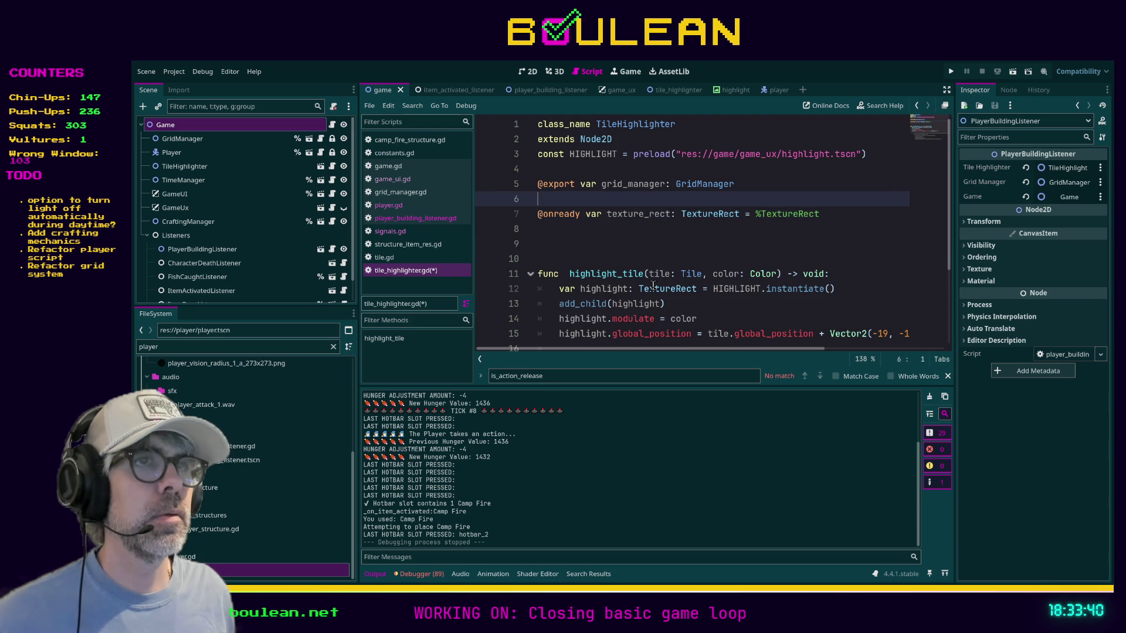
key("Return")
key("Return")
key("Up")
type("var highlighte")
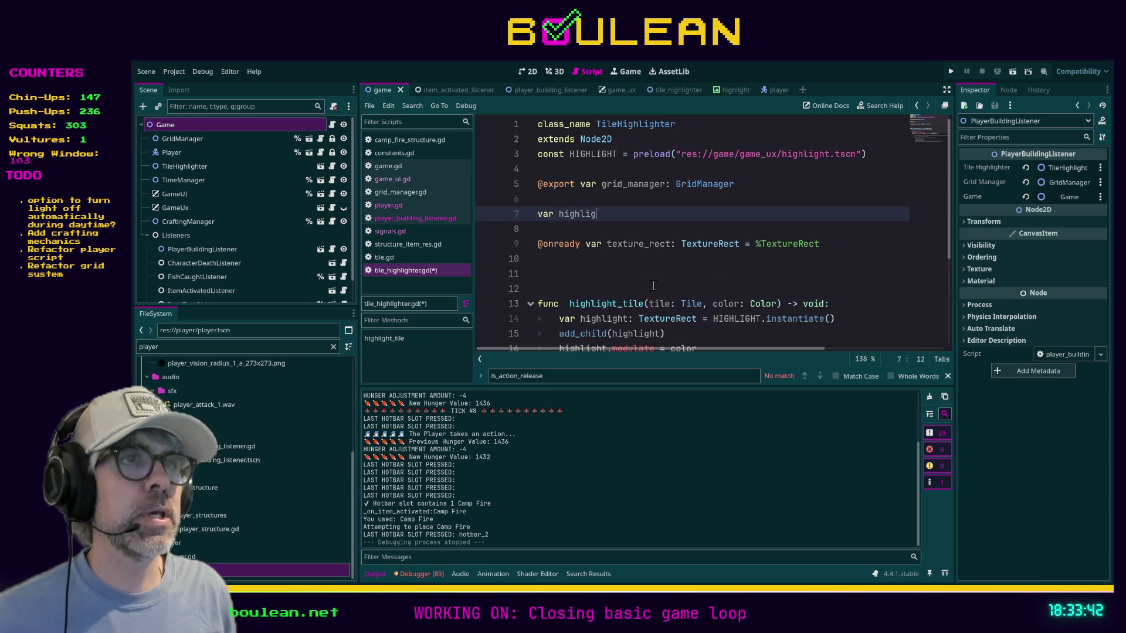
type("d_tiles: Array")
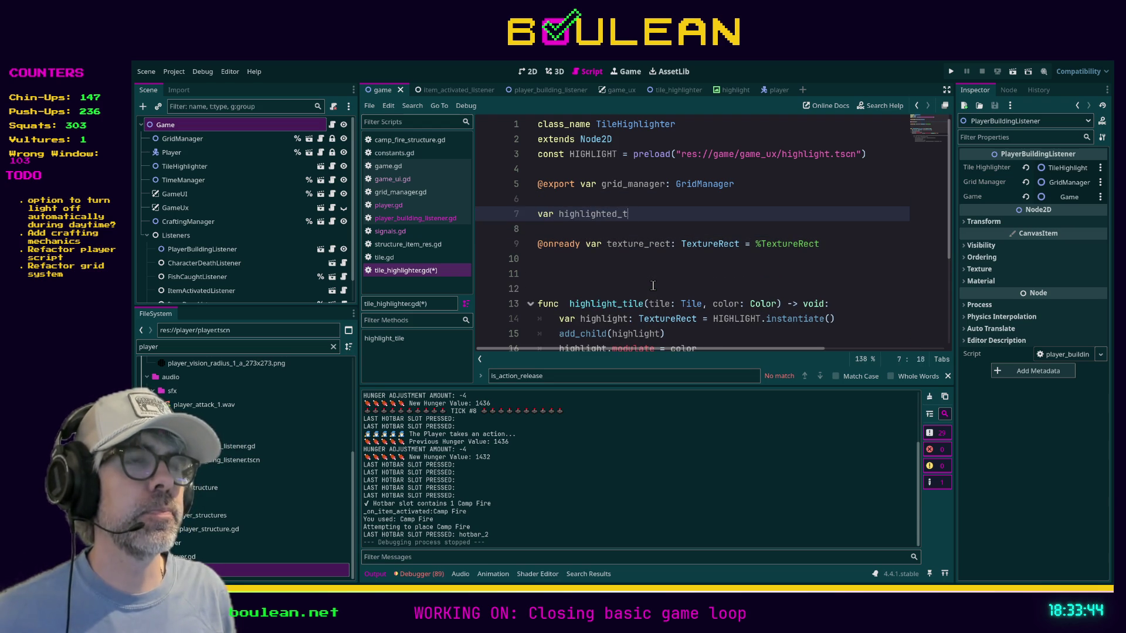
type("[Tiles")
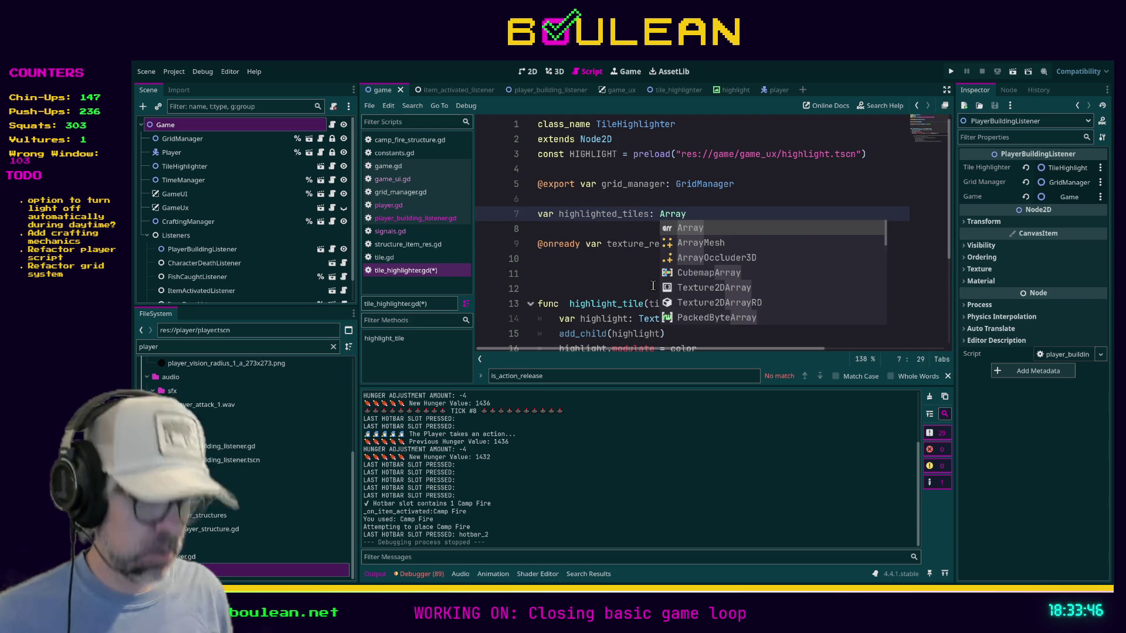
key("BackSpace")
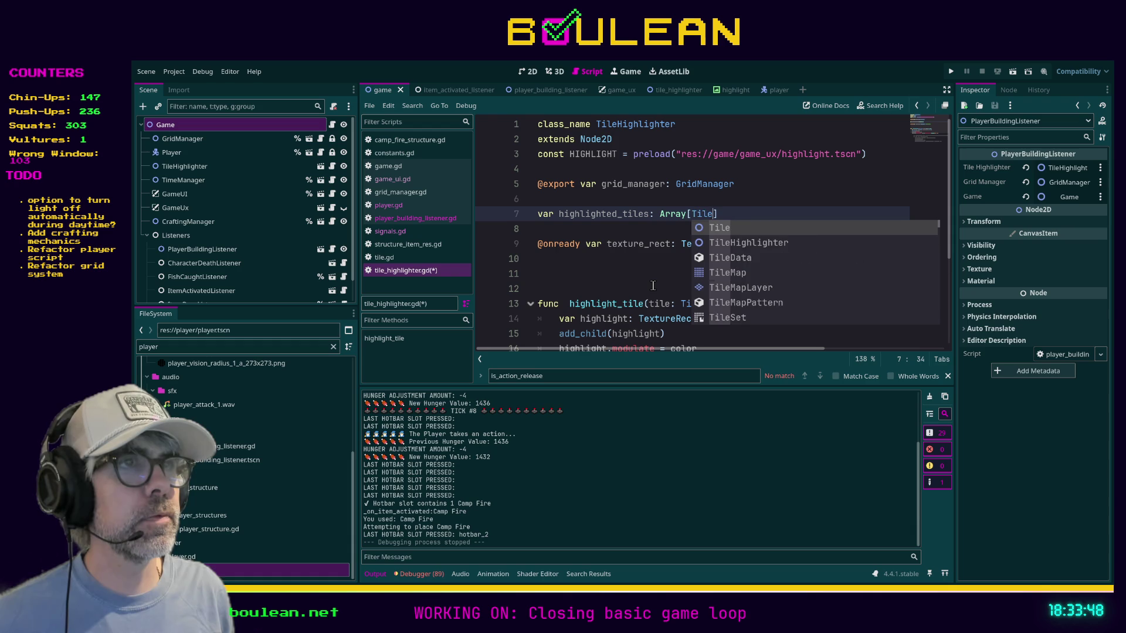
- Delete the commented-out surrounding-tiles loop lines and start a fresh line
left_click(652, 285)
scroll(653, 285, "down", 4)
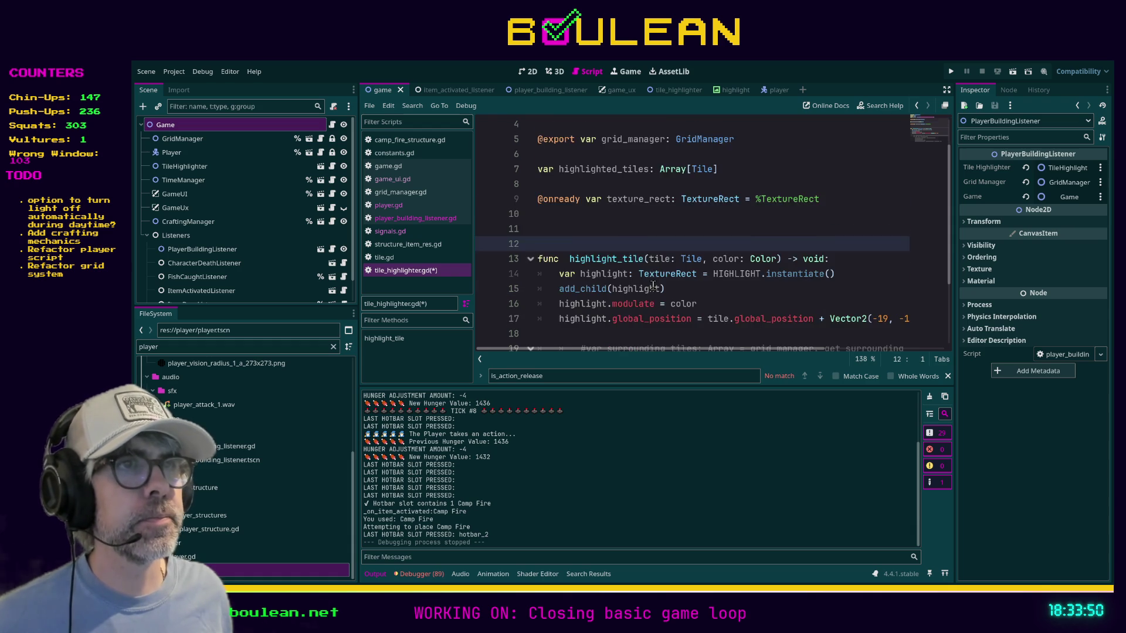
left_click_drag(681, 336, 512, 247)
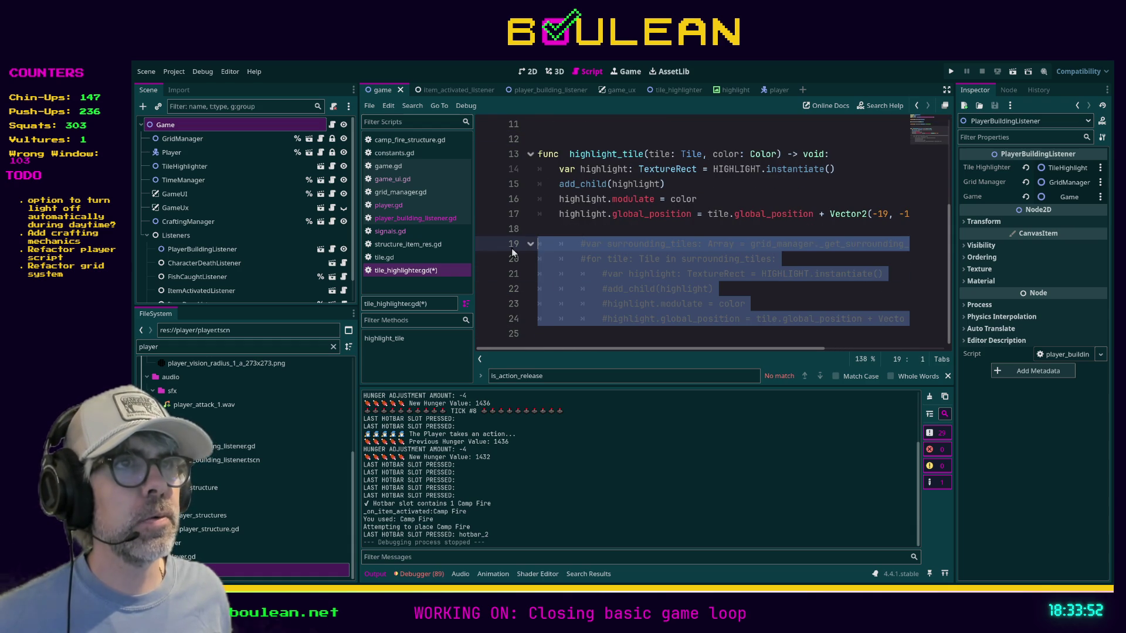
key("BackSpace")
key("Return")
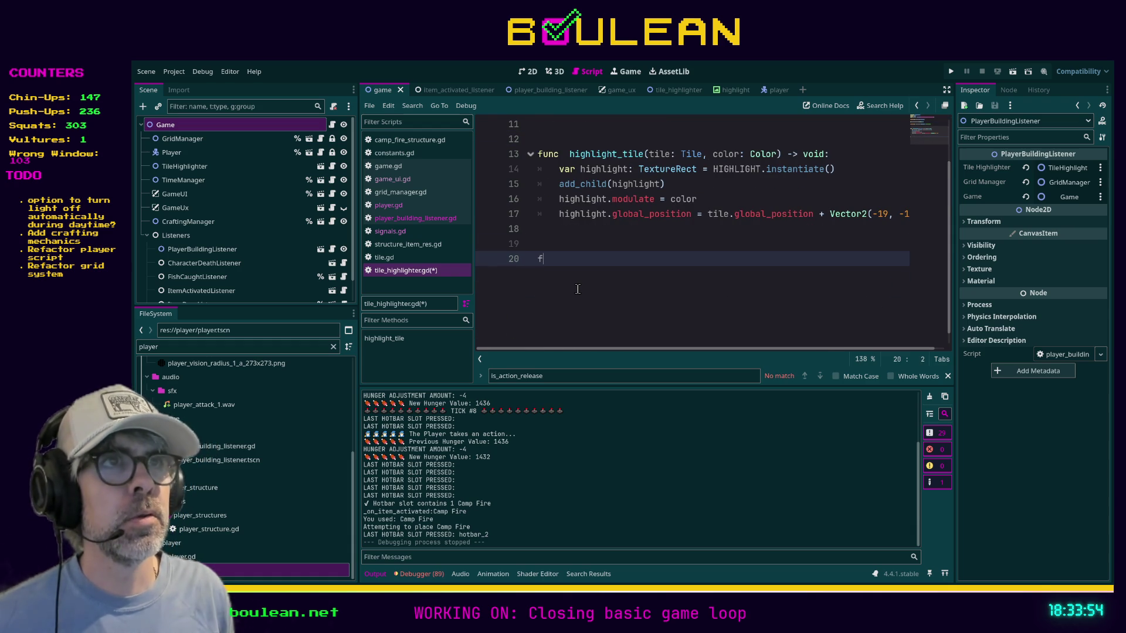
- Declare a new function named remove_all_tile_highlights()
type("func")
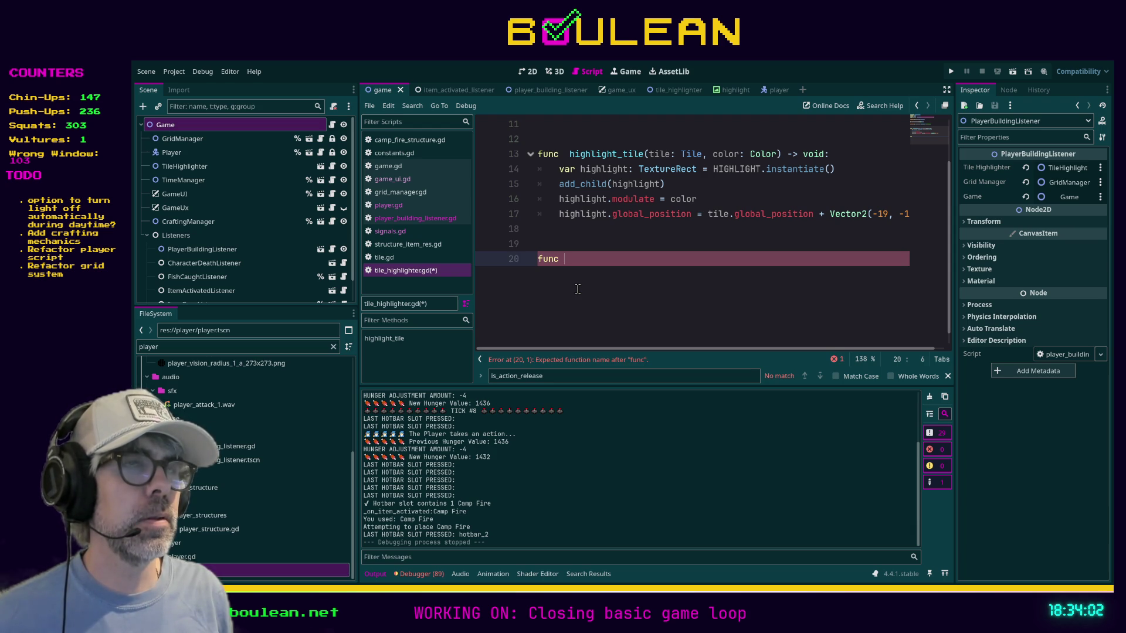
type("ighlight")
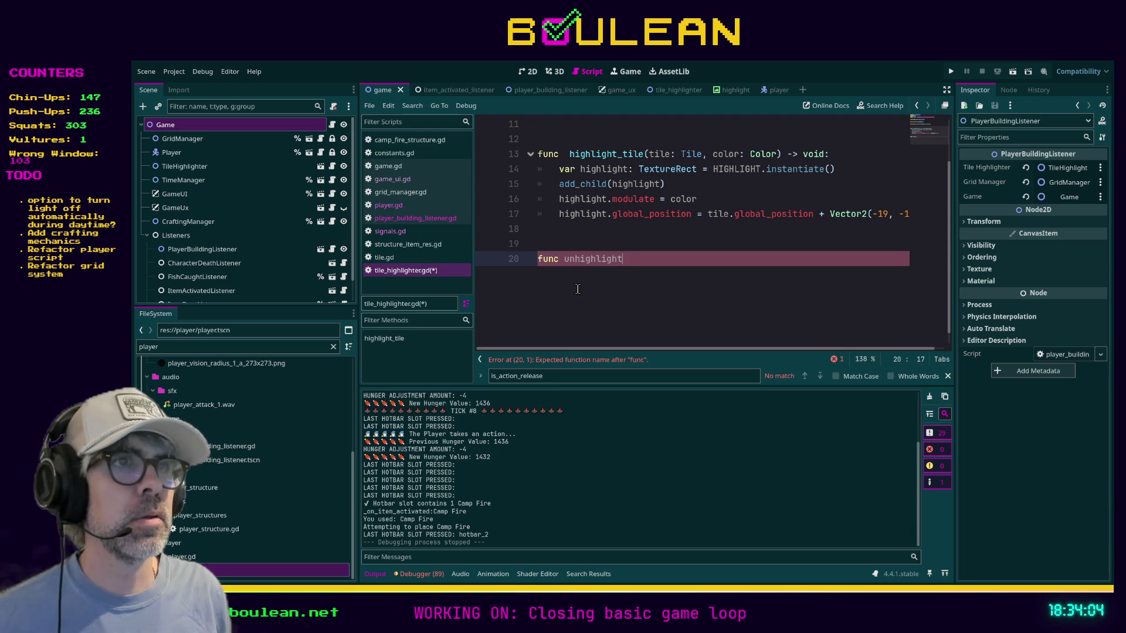
type("()")
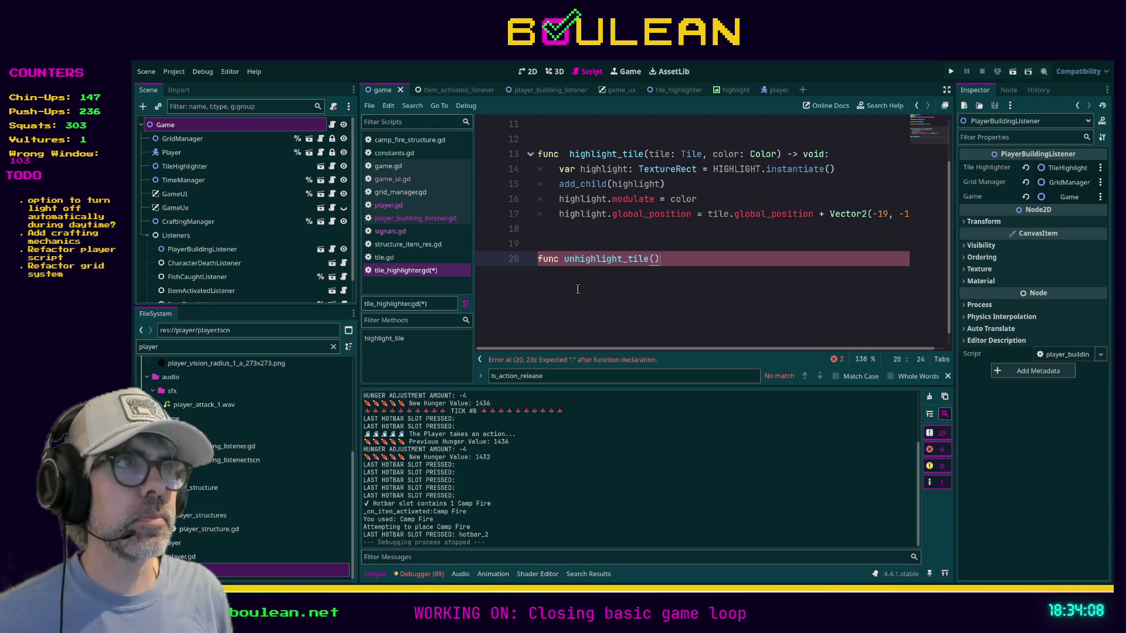
type("oid:")
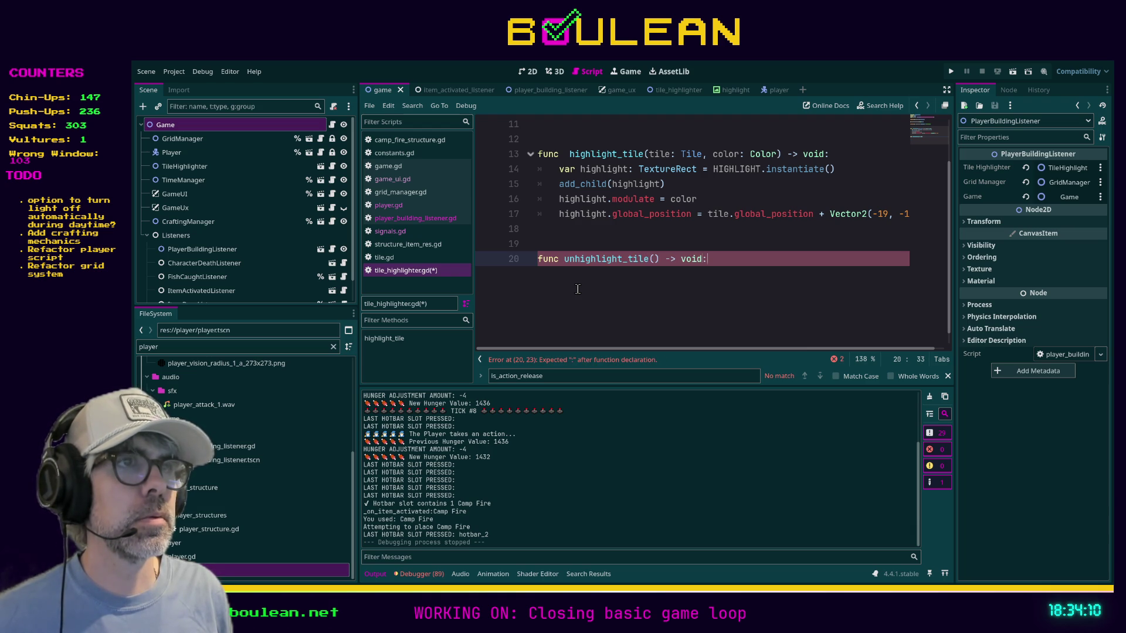
key("Right")
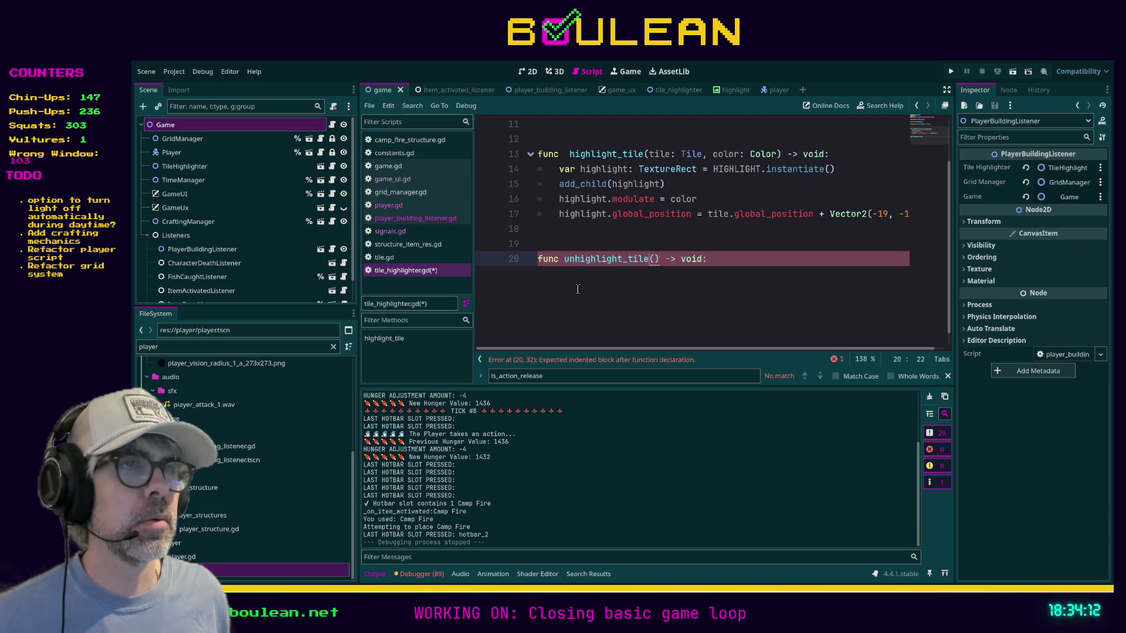
key("BackSpace")
key("BackSpace")
key("BackSpace")
type("re")
type("move_tile_high")
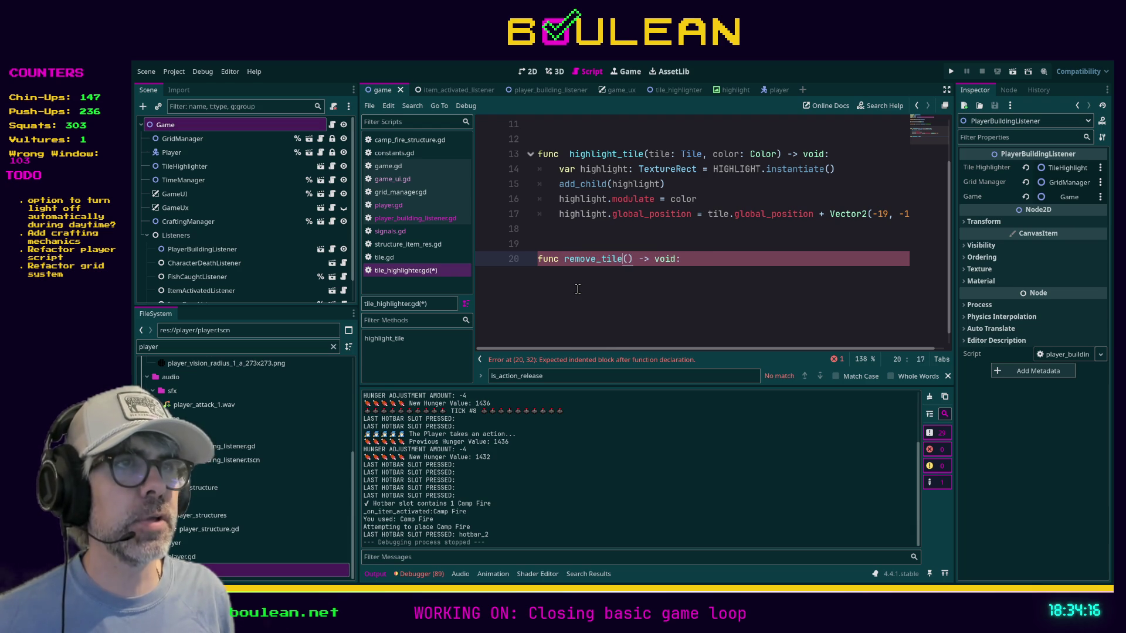
type("lights")
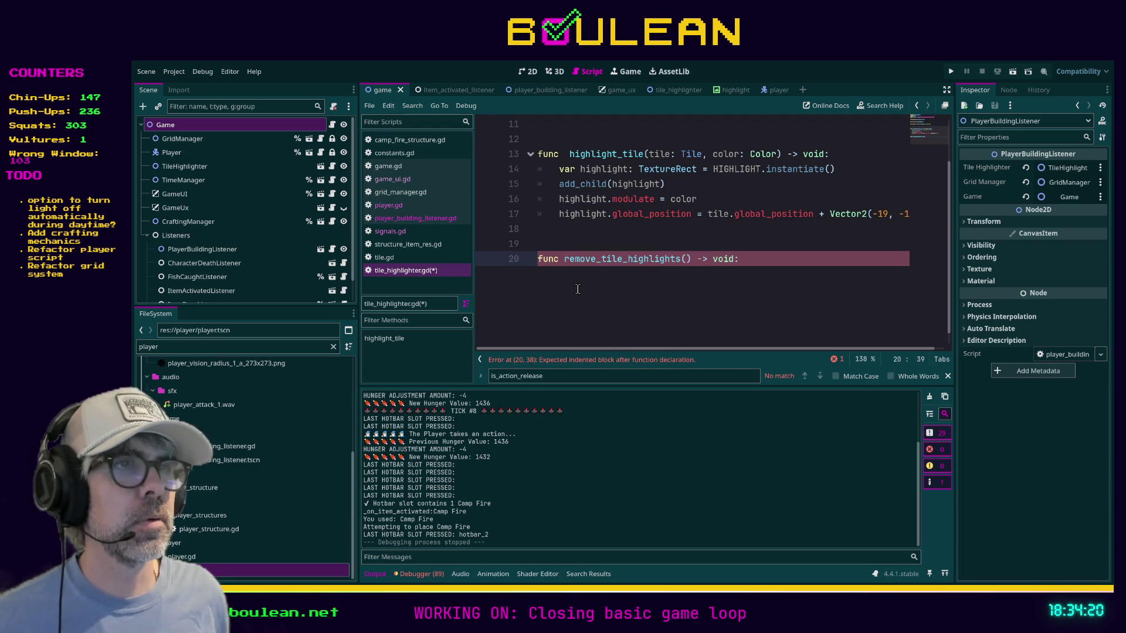
key("Left")
key("Left")
key("Left")
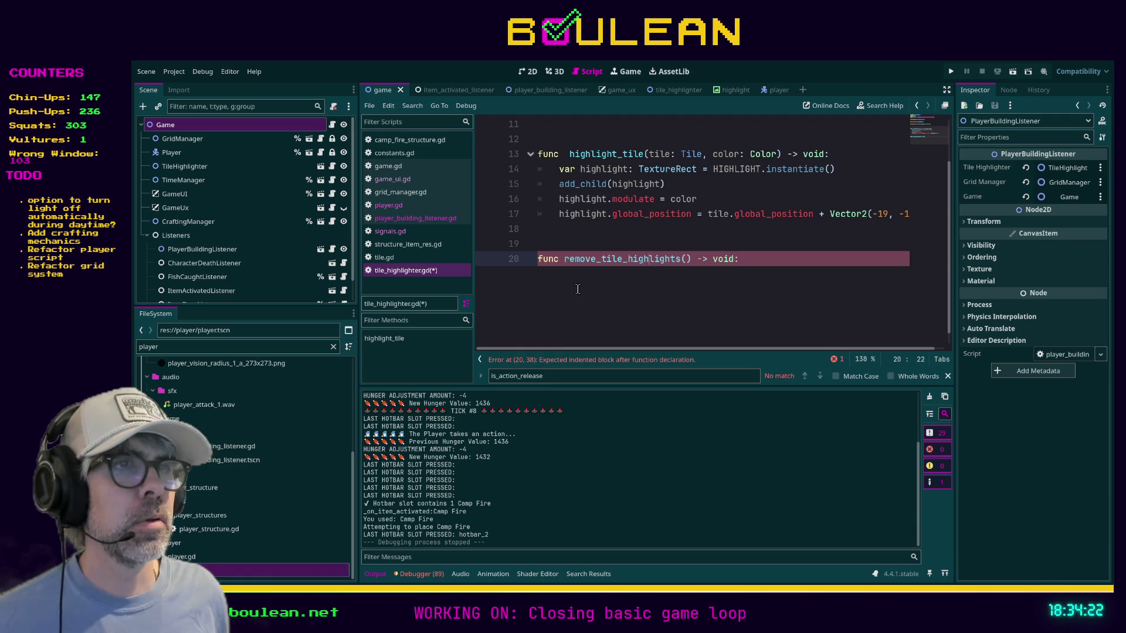
key("BackSpace")
key("BackSpace")
key("BackSpace")
type("all_tile")
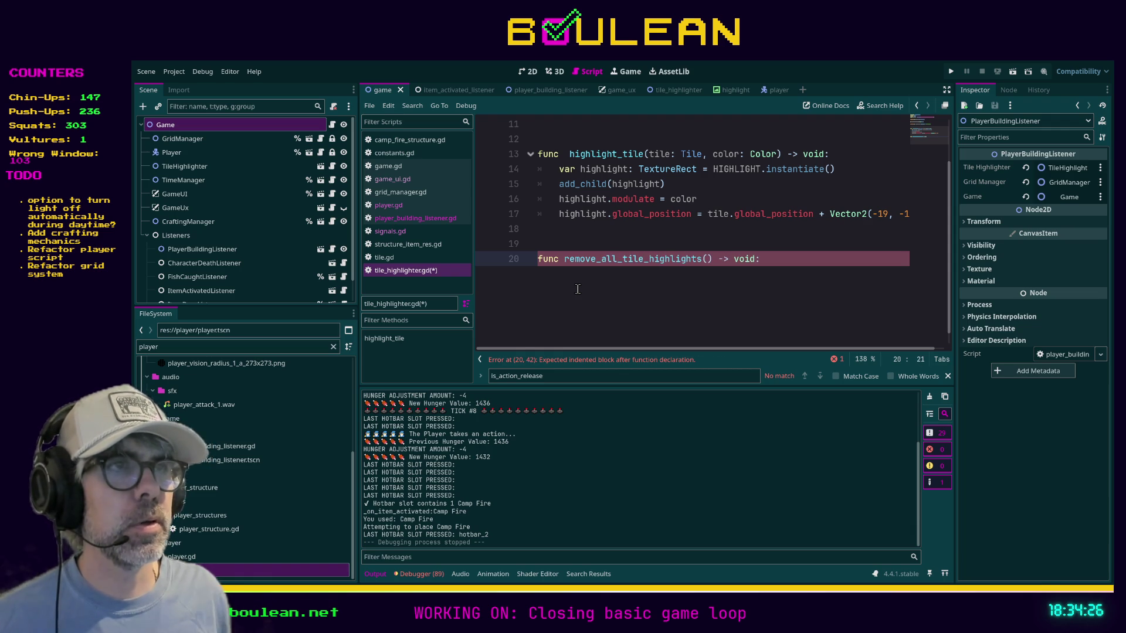
key("Return")
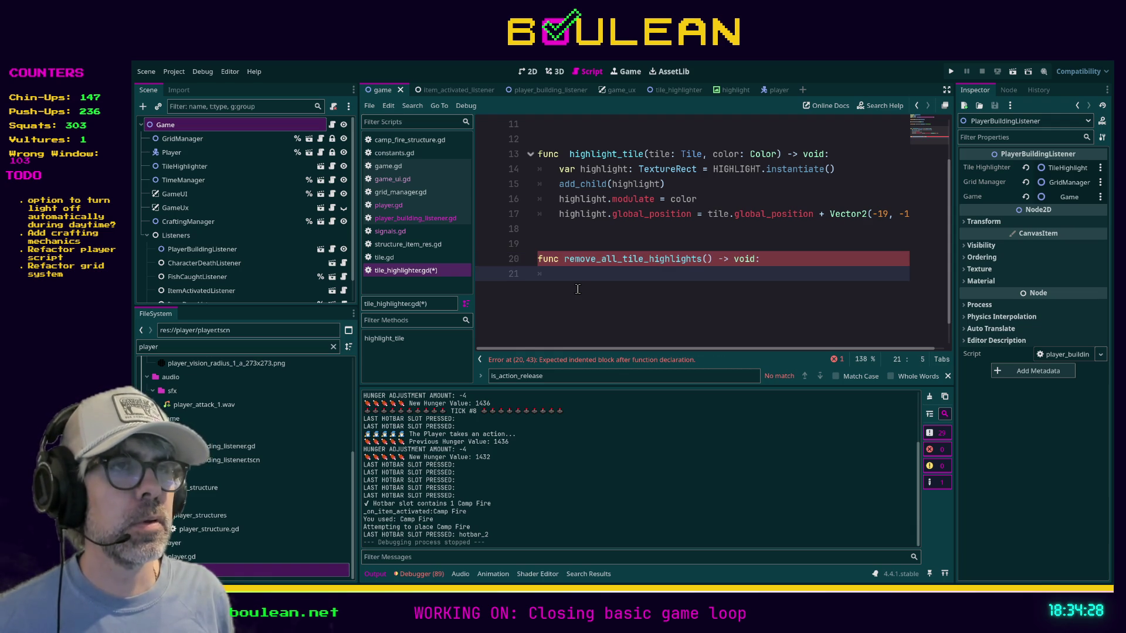
- Begin its body with 'for tile: Tile in highlighted_tiles:' and an indented line
type("for ")
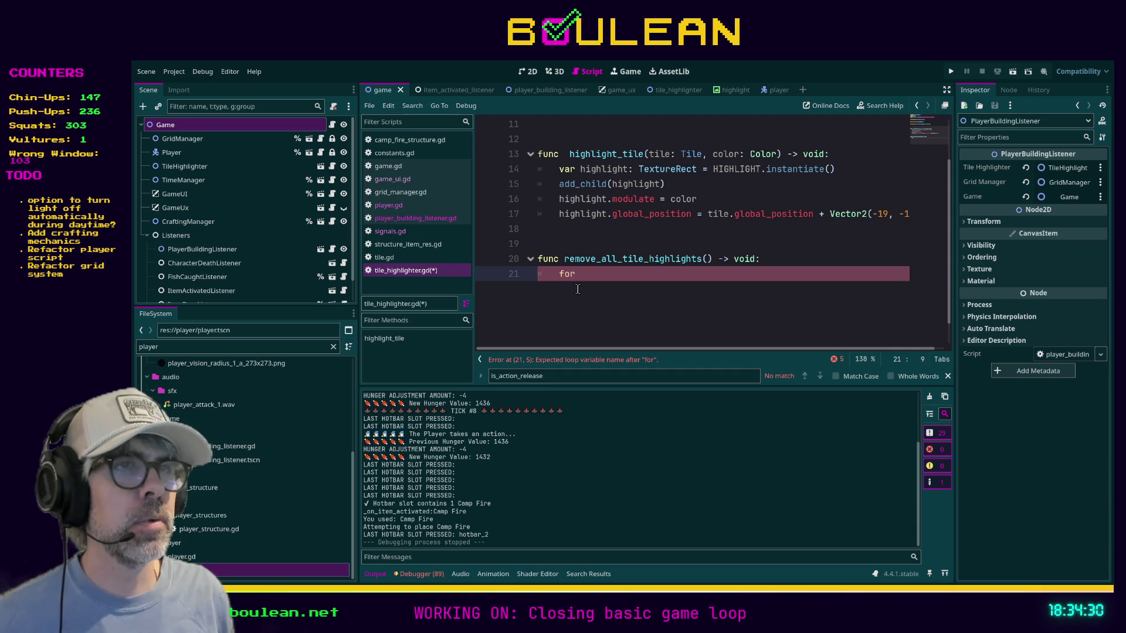
type("tile: Til")
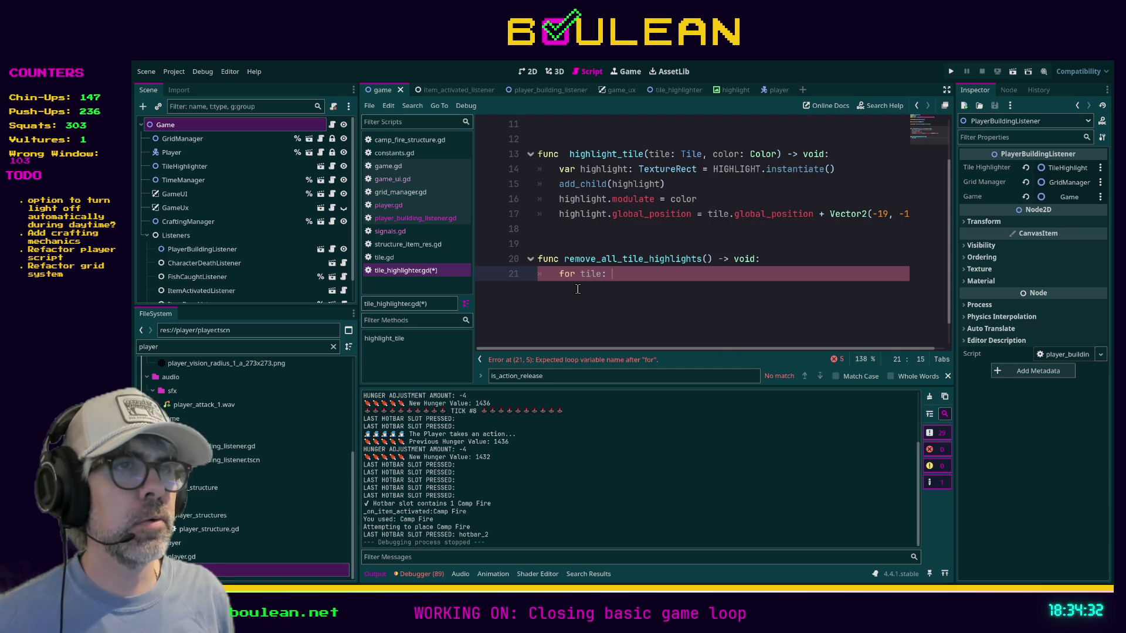
type("e in til")
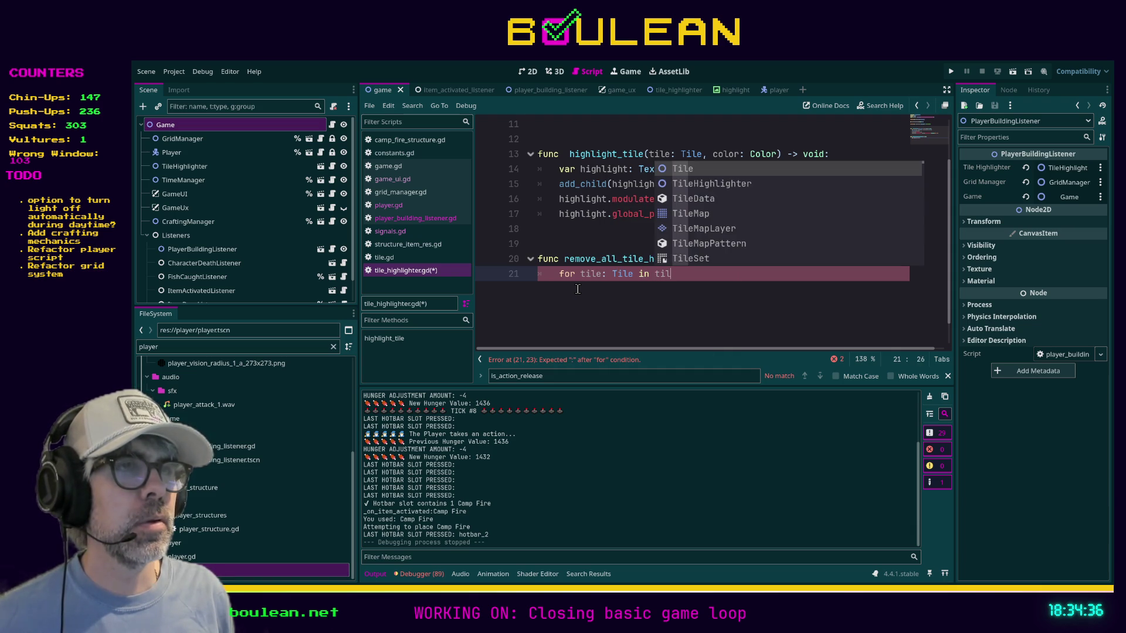
key("BackSpace")
key("BackSpace")
key("BackSpace")
type("hig")
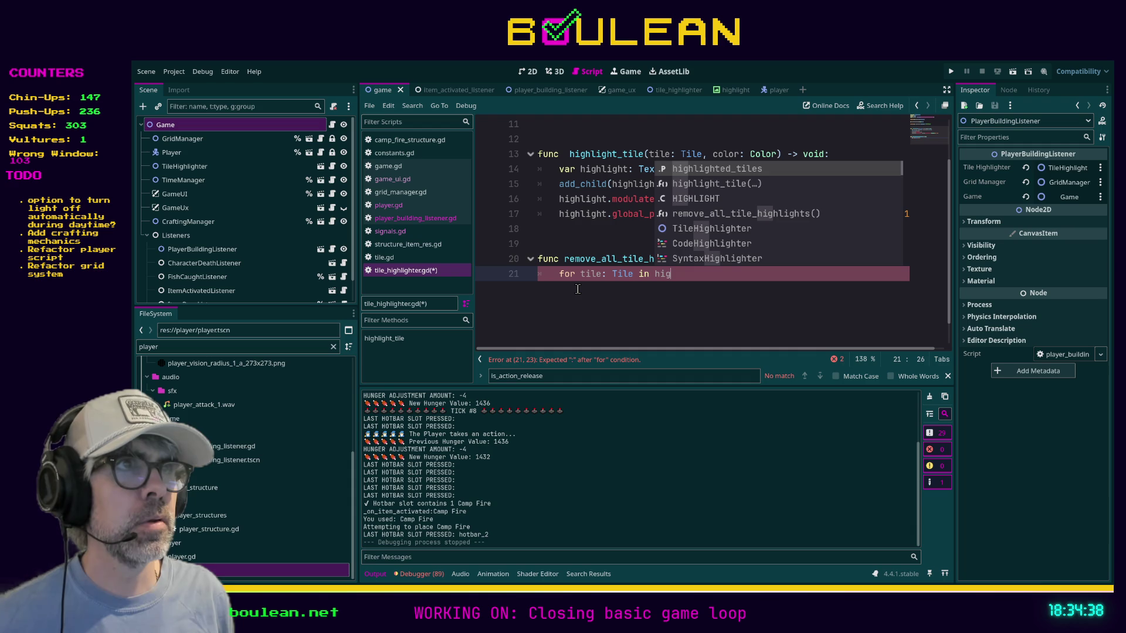
key("Return")
type(":")
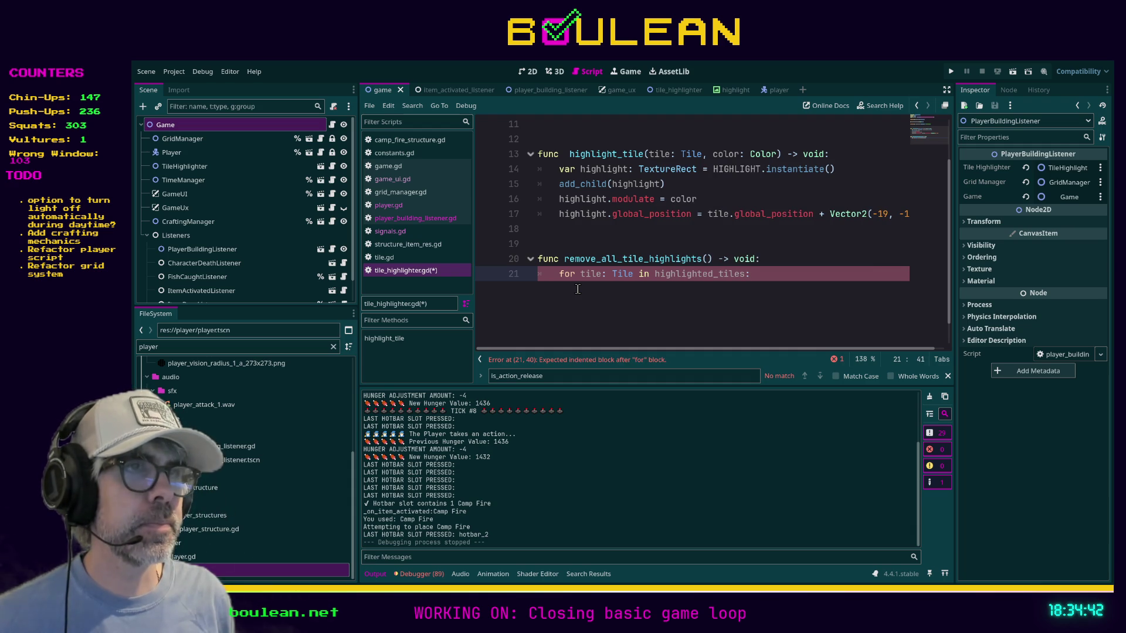
key("Return")
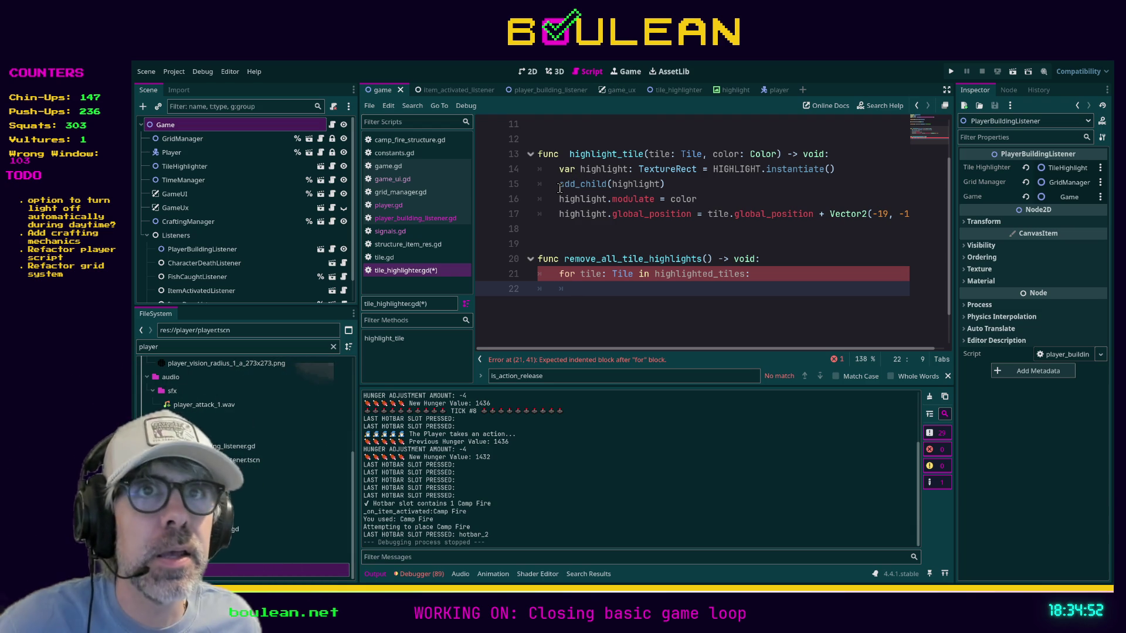
- Add a plain child Node named HighlightContainer under TileHighlighter
left_click(678, 93)
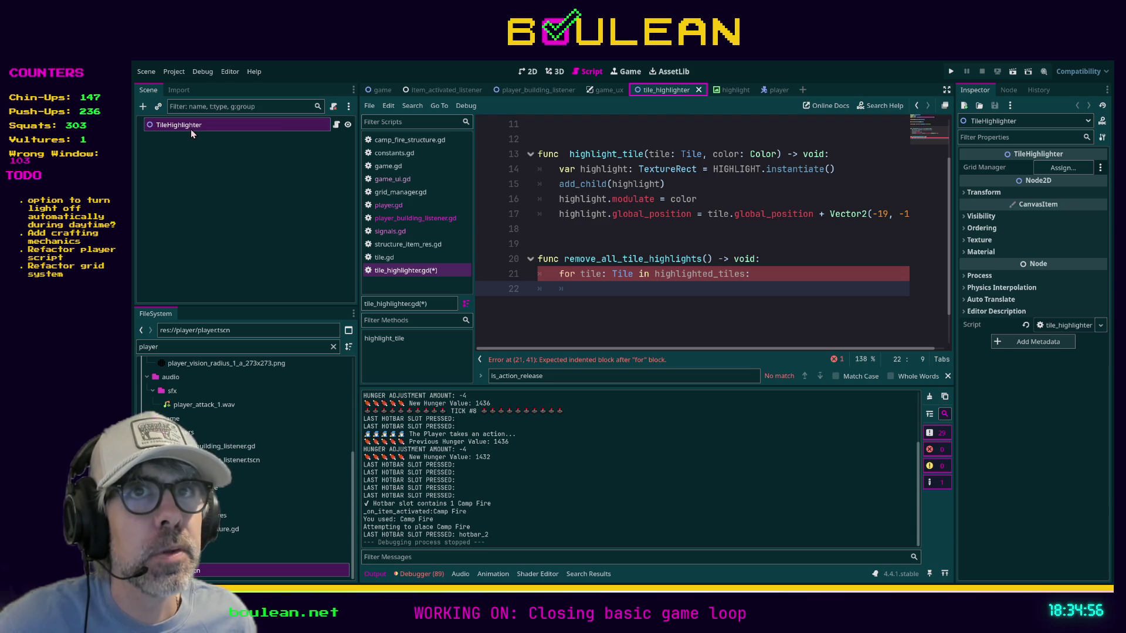
left_click(199, 146)
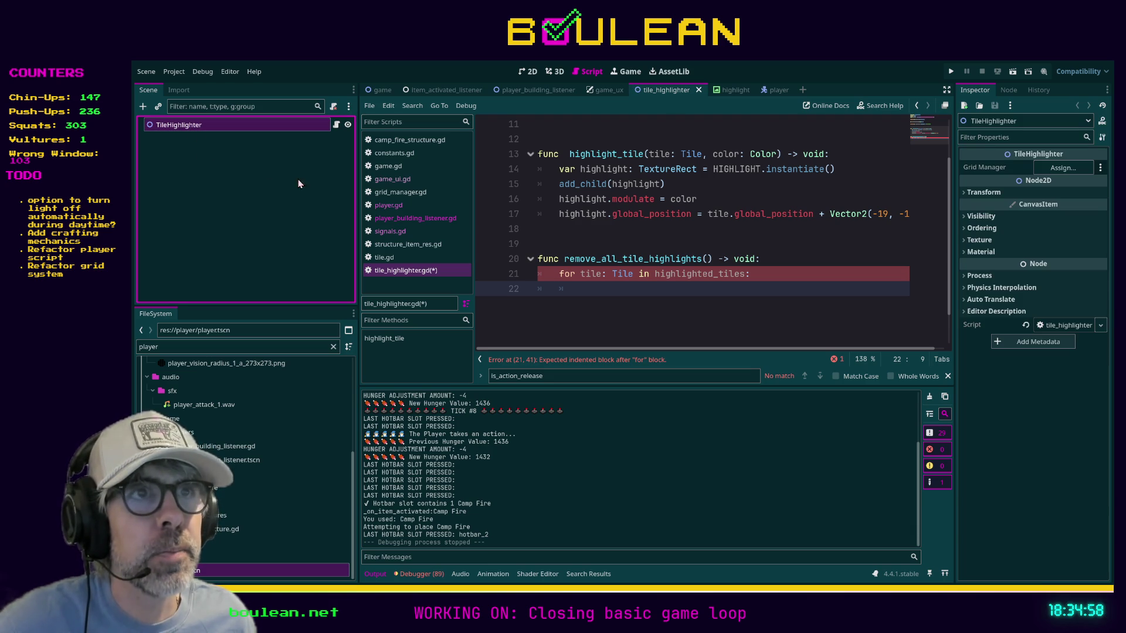
key("ctrl+a")
key("Return")
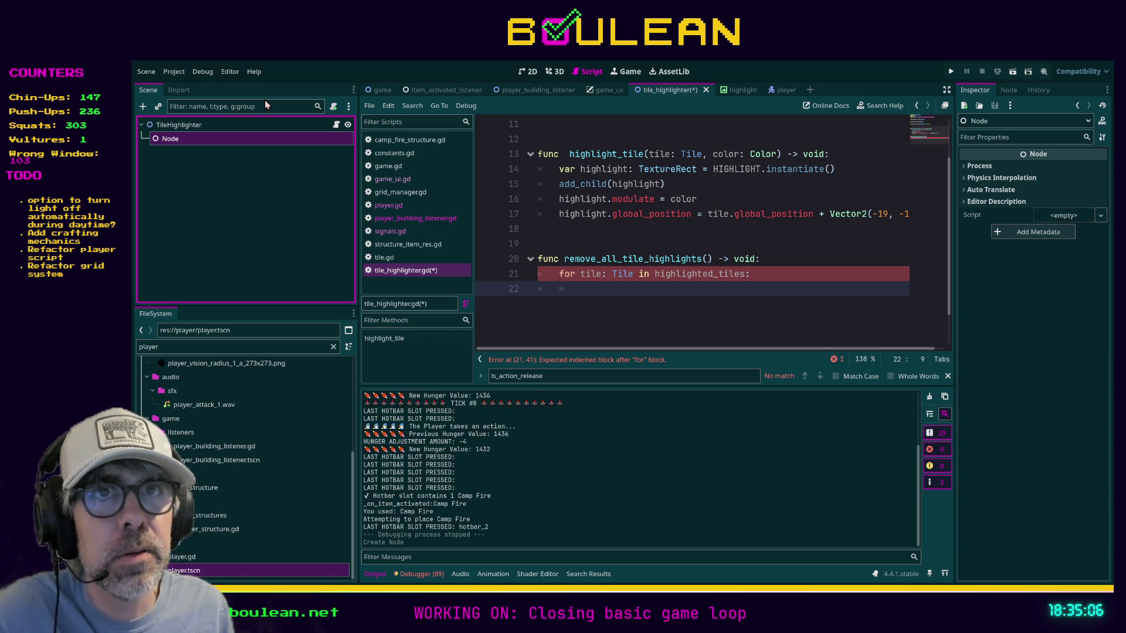
key("F2")
type("HighlightContainer")
key("Return")
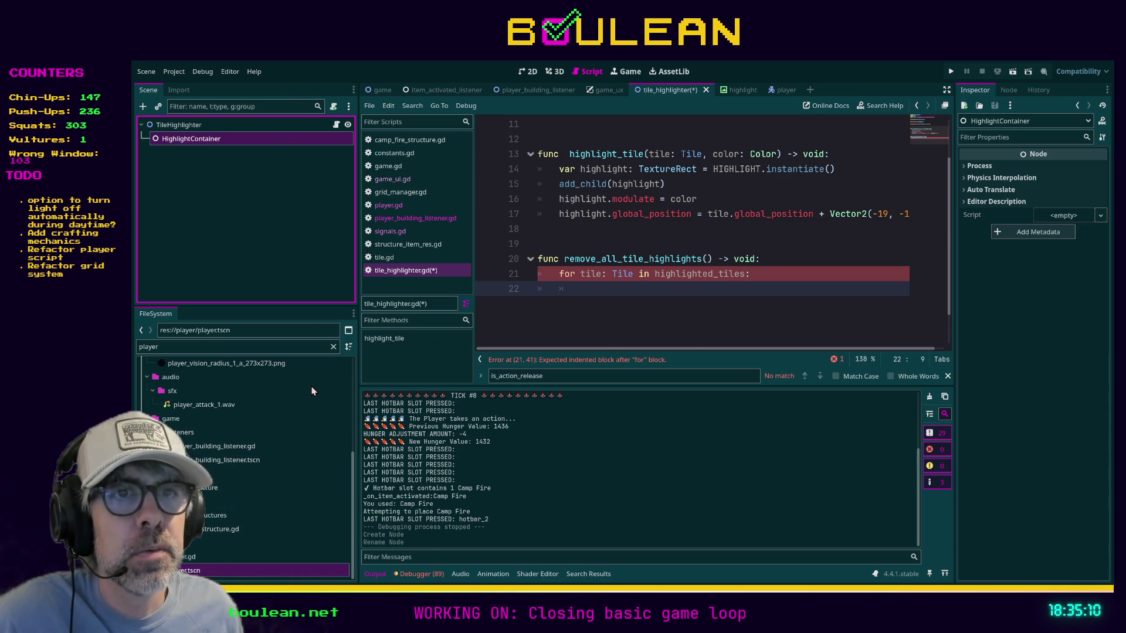
right_click(208, 139)
left_click(246, 422)
scroll(703, 234, "up", 4)
scroll(703, 235, "down", 1)
left_click_drag(208, 139, 683, 223)
scroll(683, 224, "down", 2)
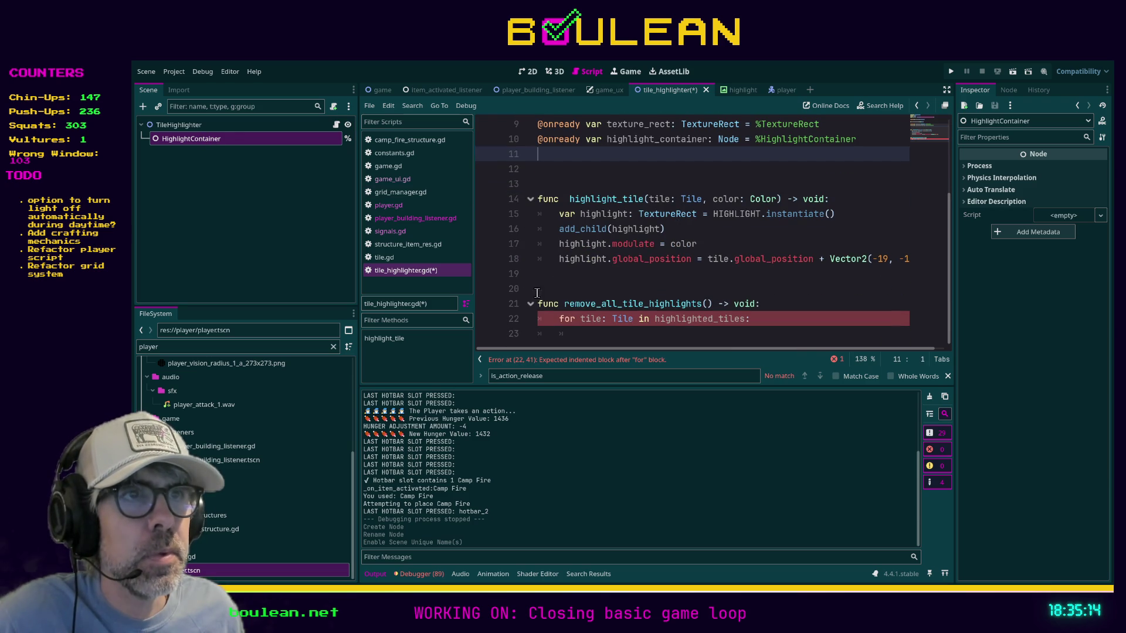
- Rewrite the loop as 'for tile: Tile in highlight_container.get_children():'
left_click(559, 318)
left_click(763, 321, "shift")
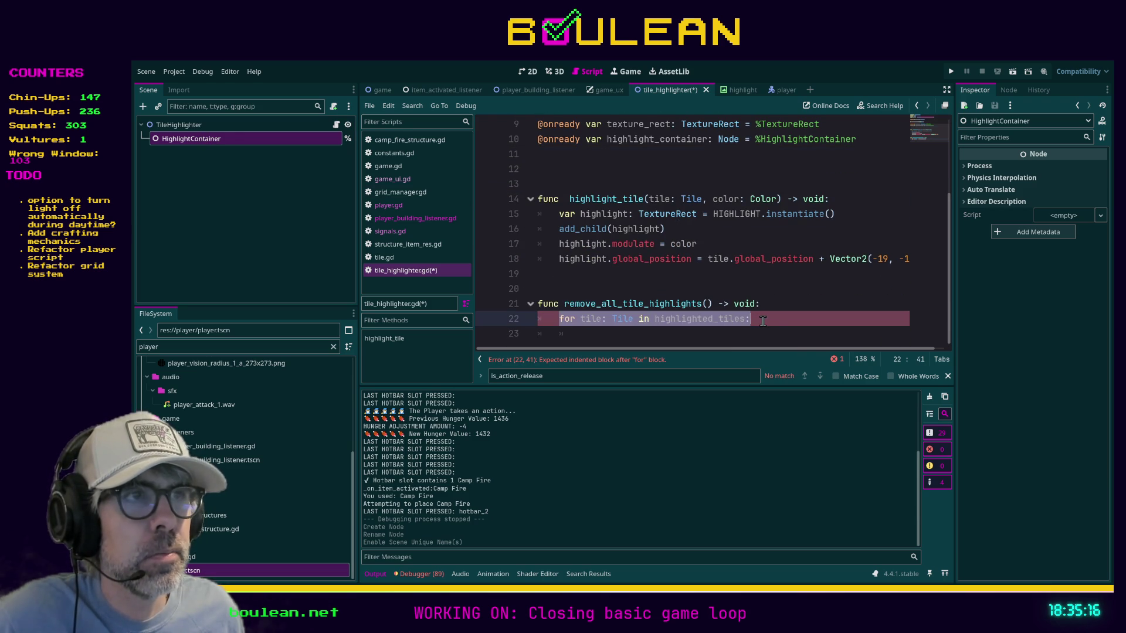
type("for til")
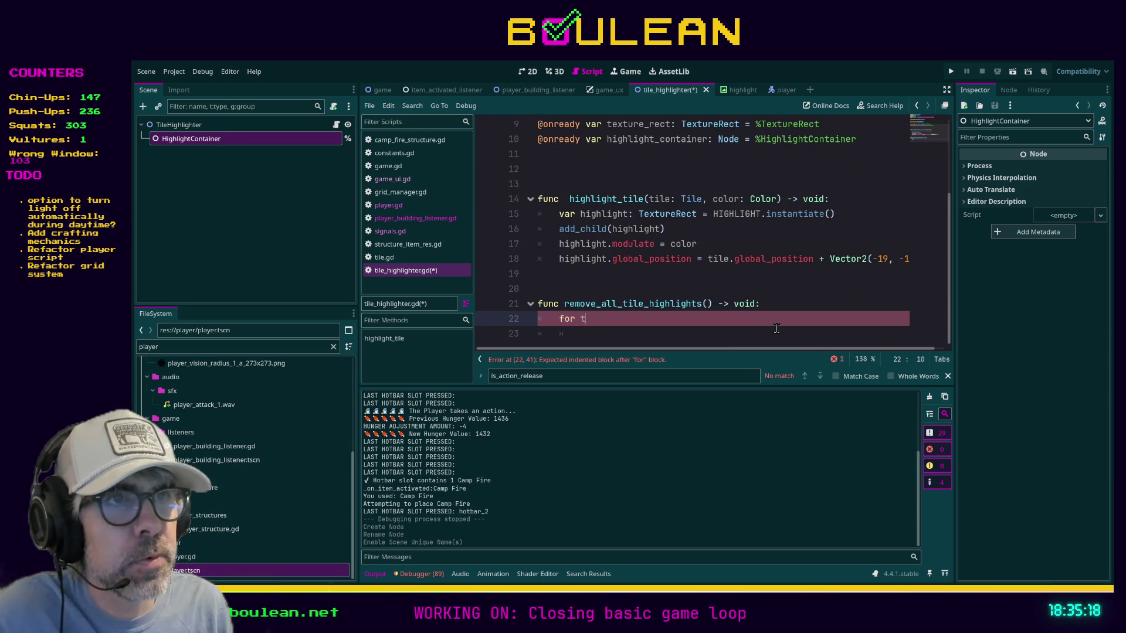
type("e: Tile in high")
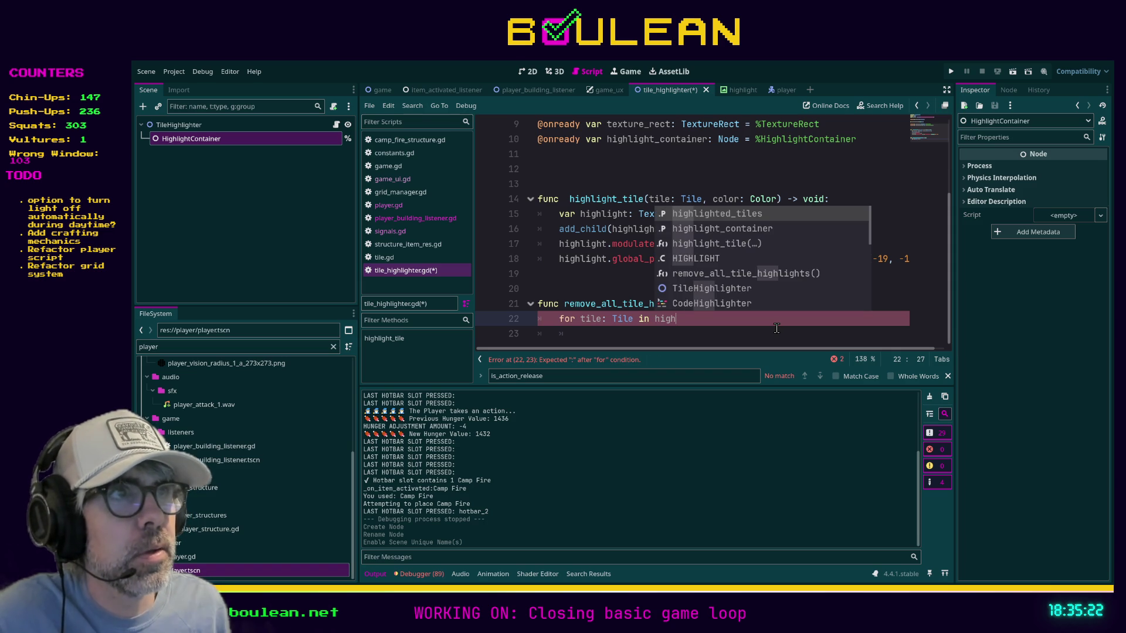
key("Return")
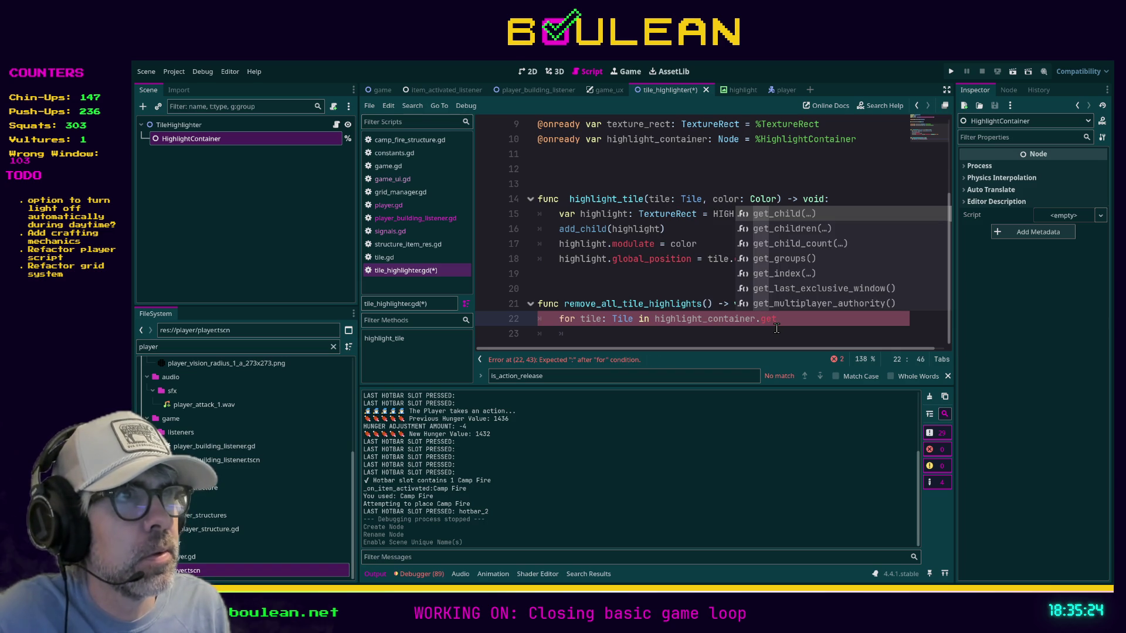
key("Down")
key("Return")
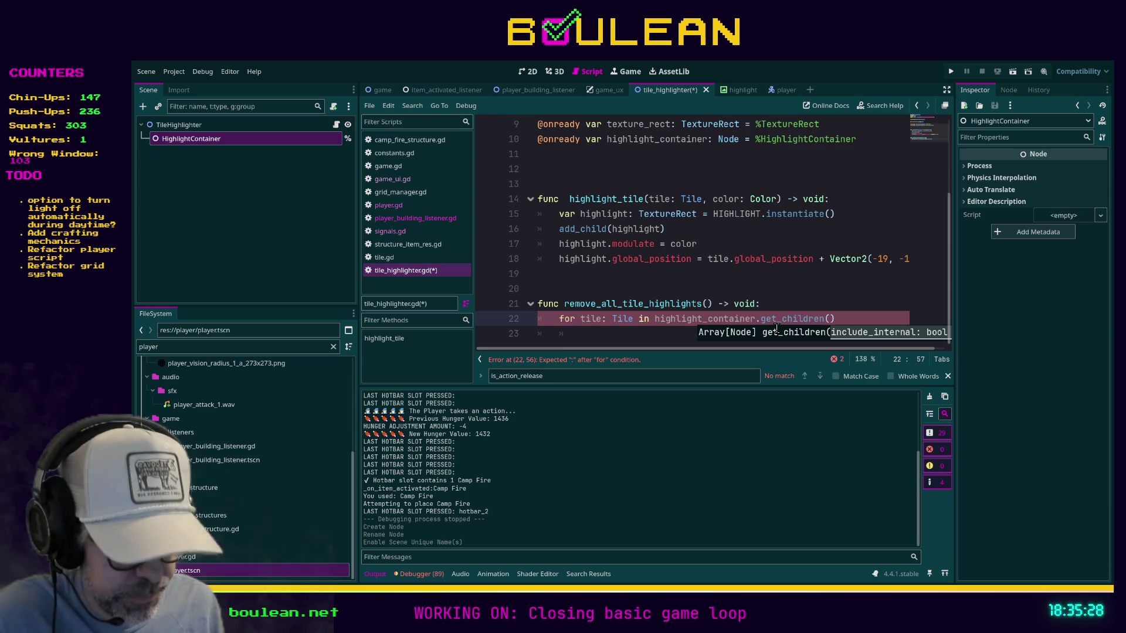
type(":")
key("Return")
- Call tile.queue_free() inside the loop body
type("tile.que")
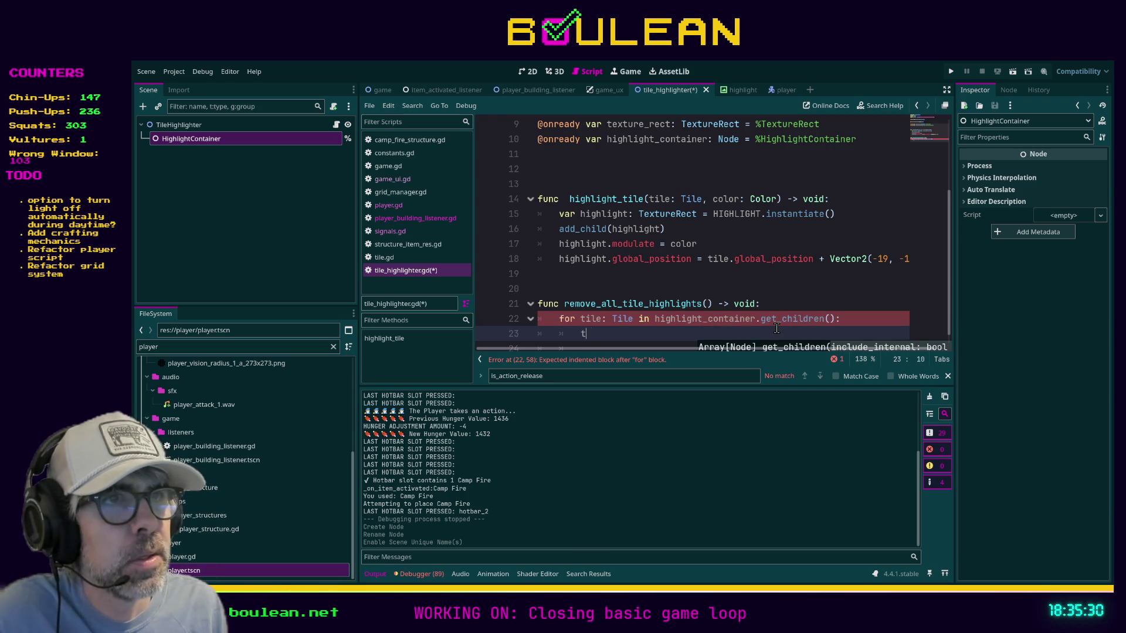
key("BackSpace")
key("BackSpace")
key("Down")
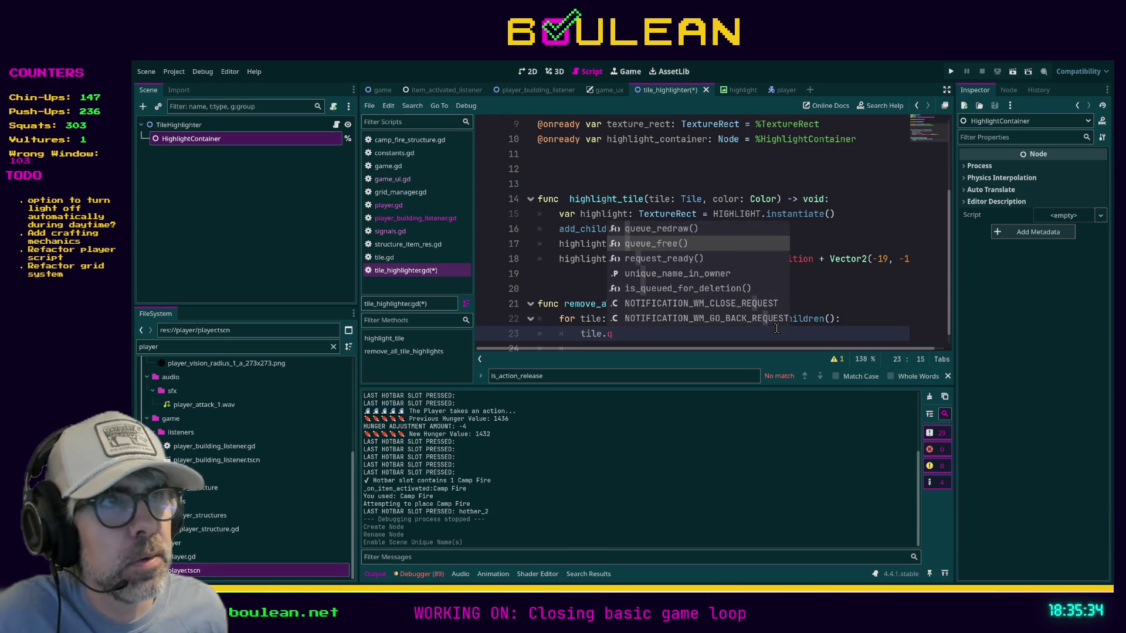
key("Return")
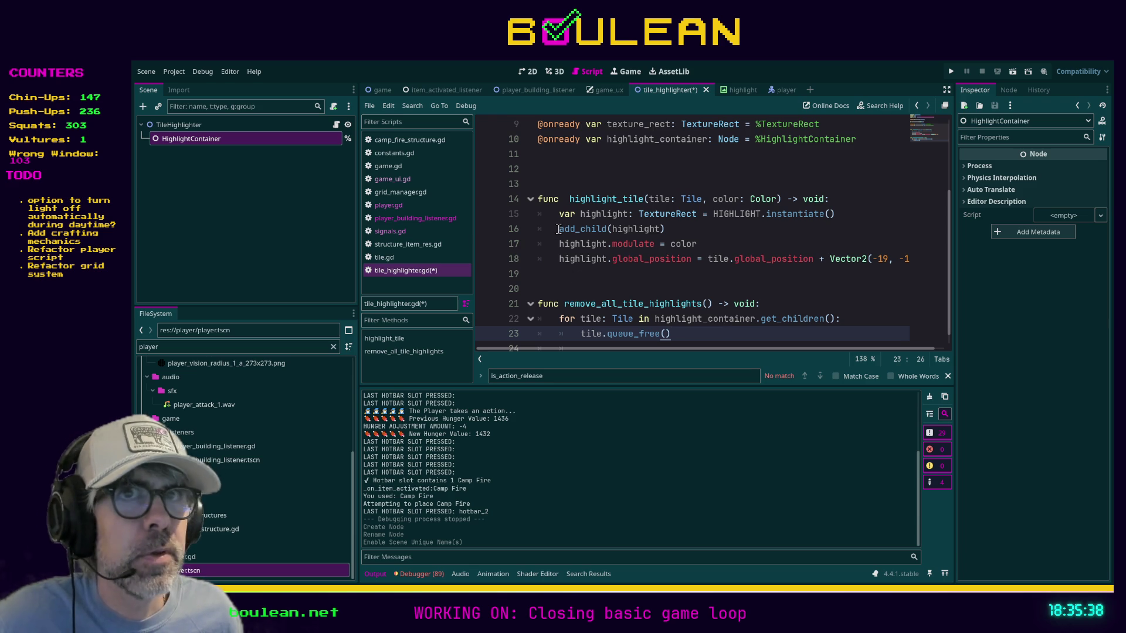
- Change add_child to highlight_container.add_child in highlight_tile and save the script
left_click(558, 229)
type("highlight")
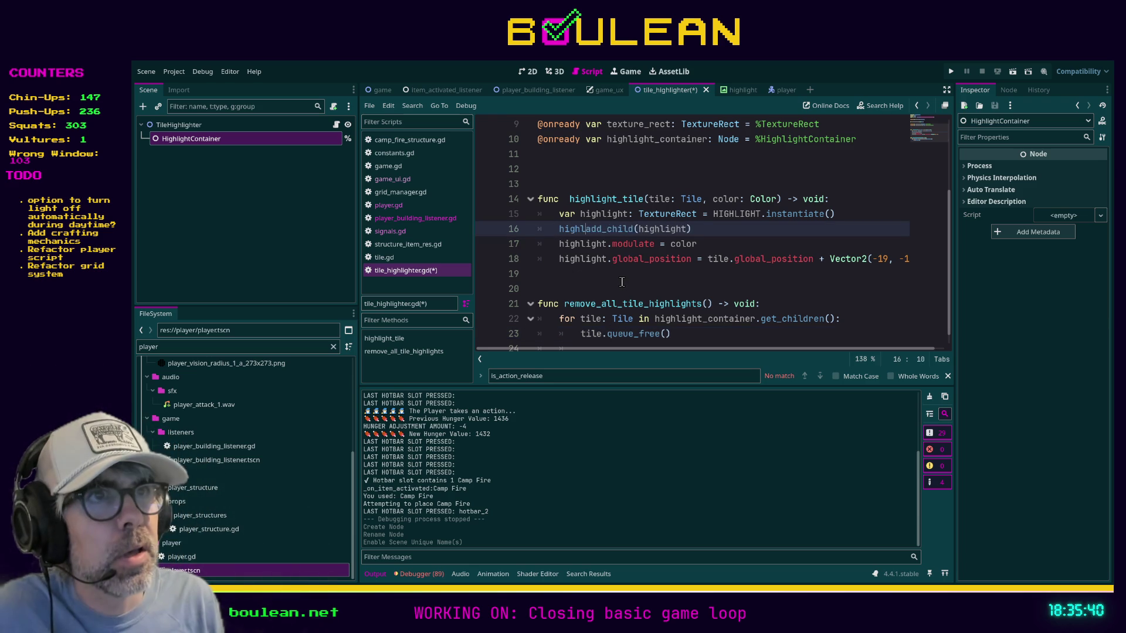
type("_cont")
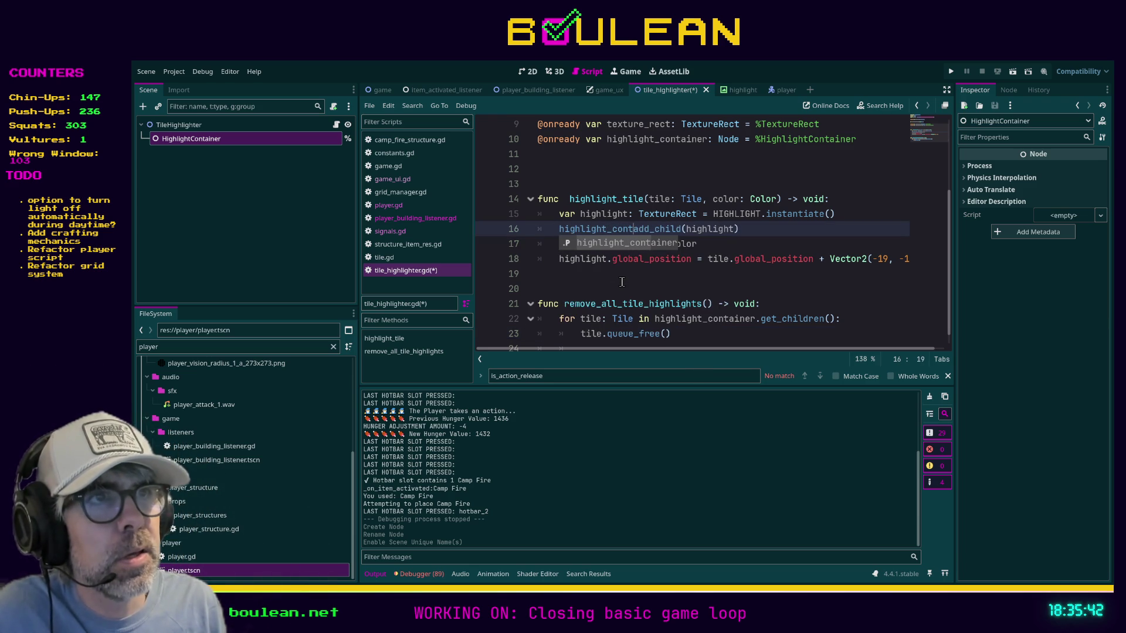
key("Tab")
type(".add_chi")
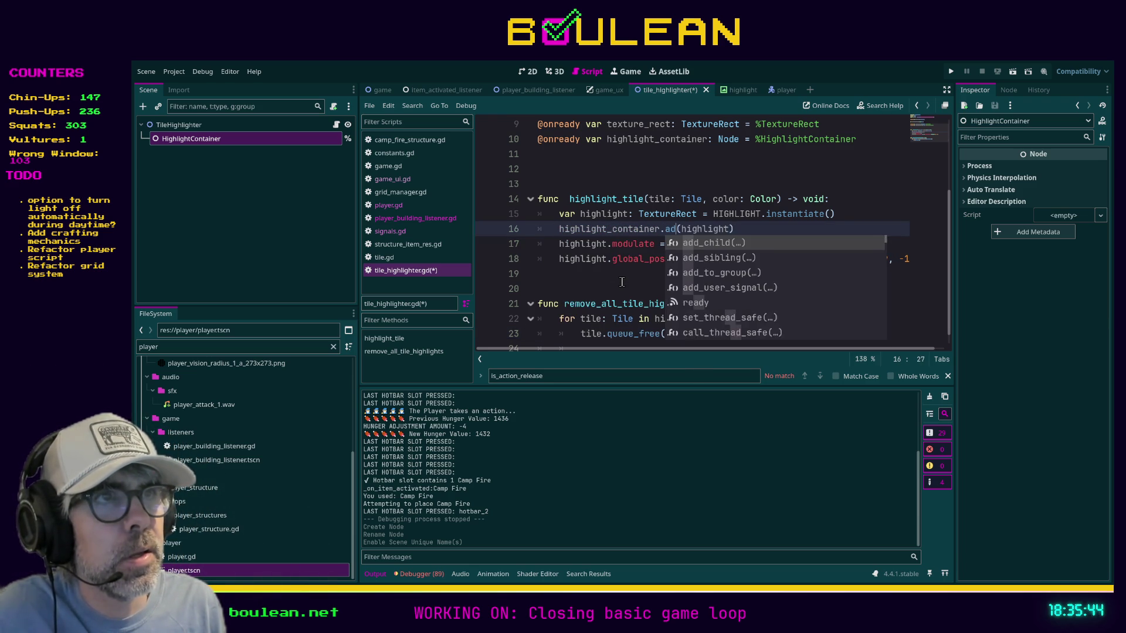
key("Tab")
left_click(621, 280)
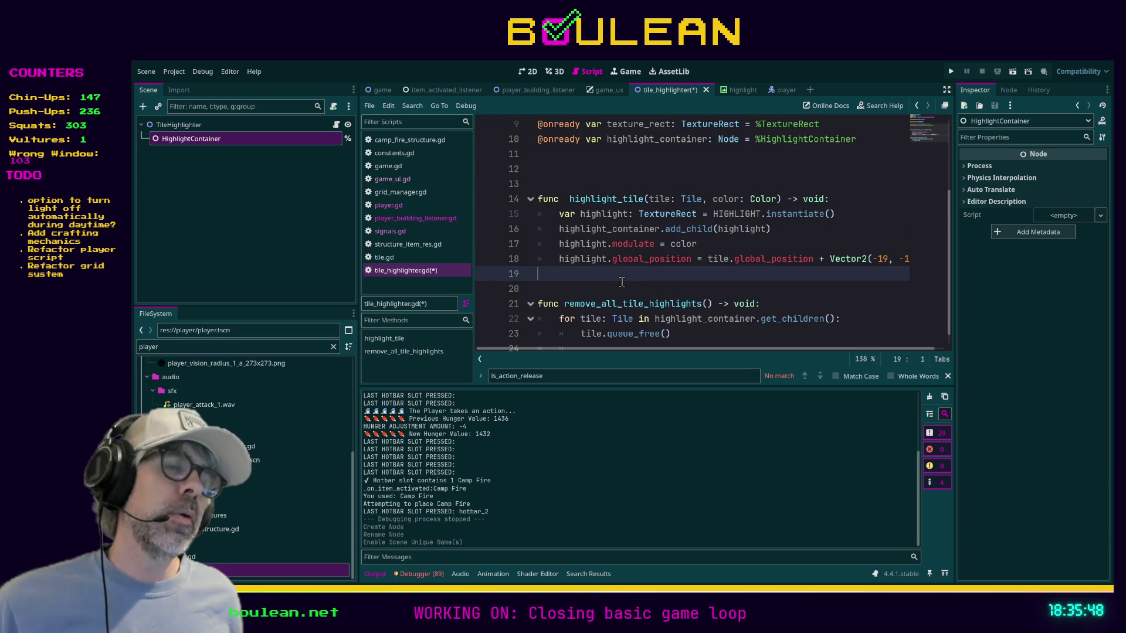
key("Down")
key("ctrl+s")
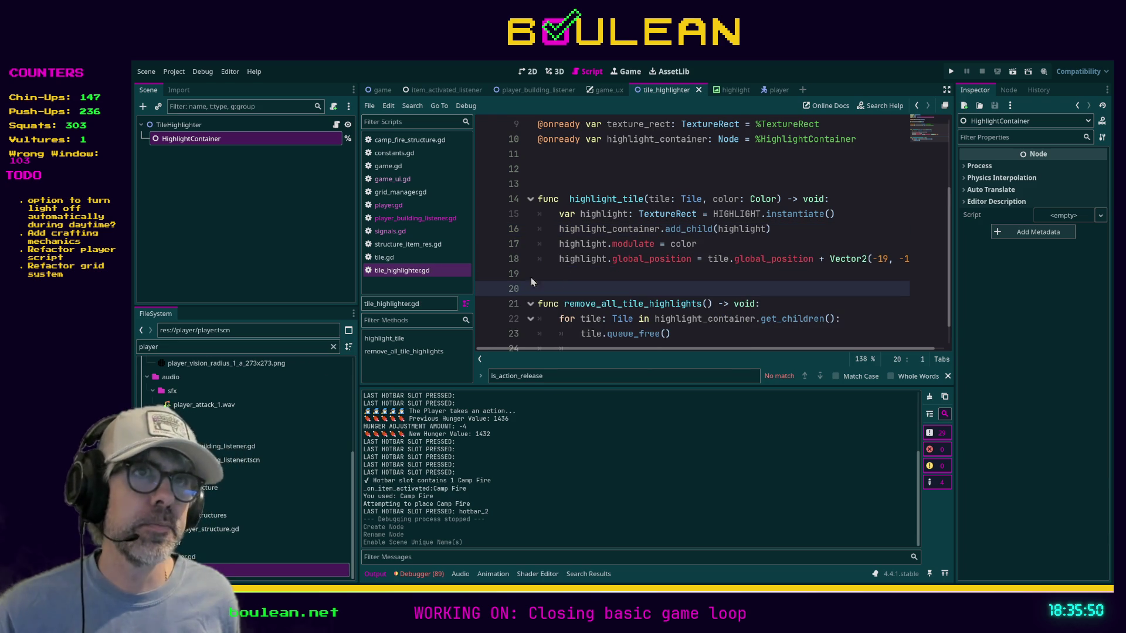
- Replace pass in _on_exit_build_mode with tile_highlighter.remove_all_tile_highlights() and run the game
left_click(414, 218)
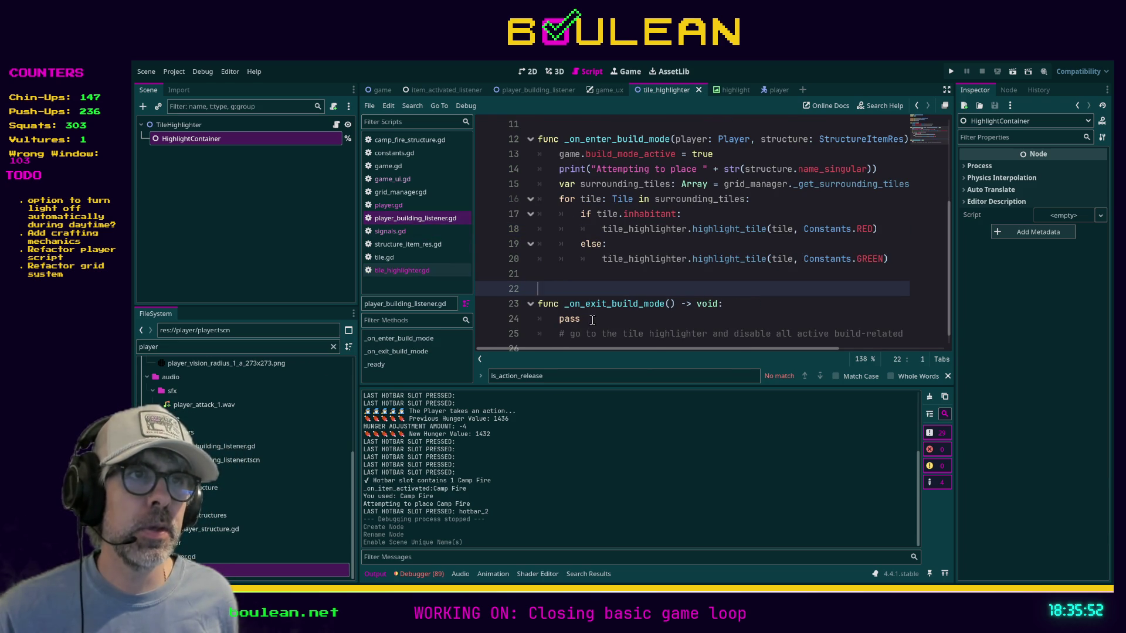
double_click(562, 319)
type("tile_")
key("Return")
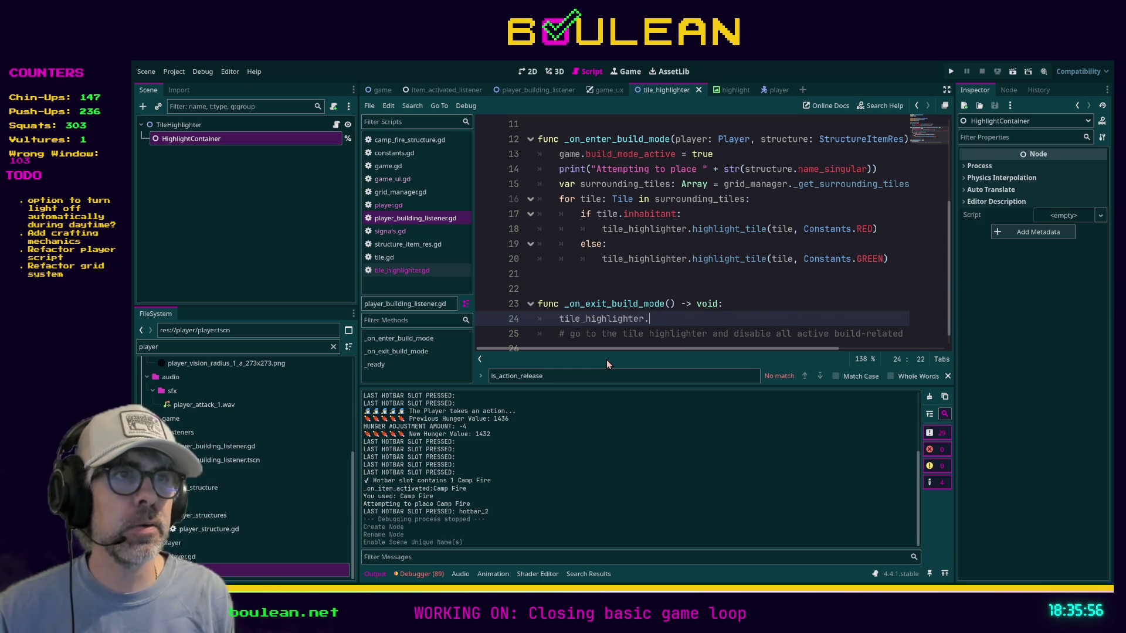
type(".remo")
key("Return")
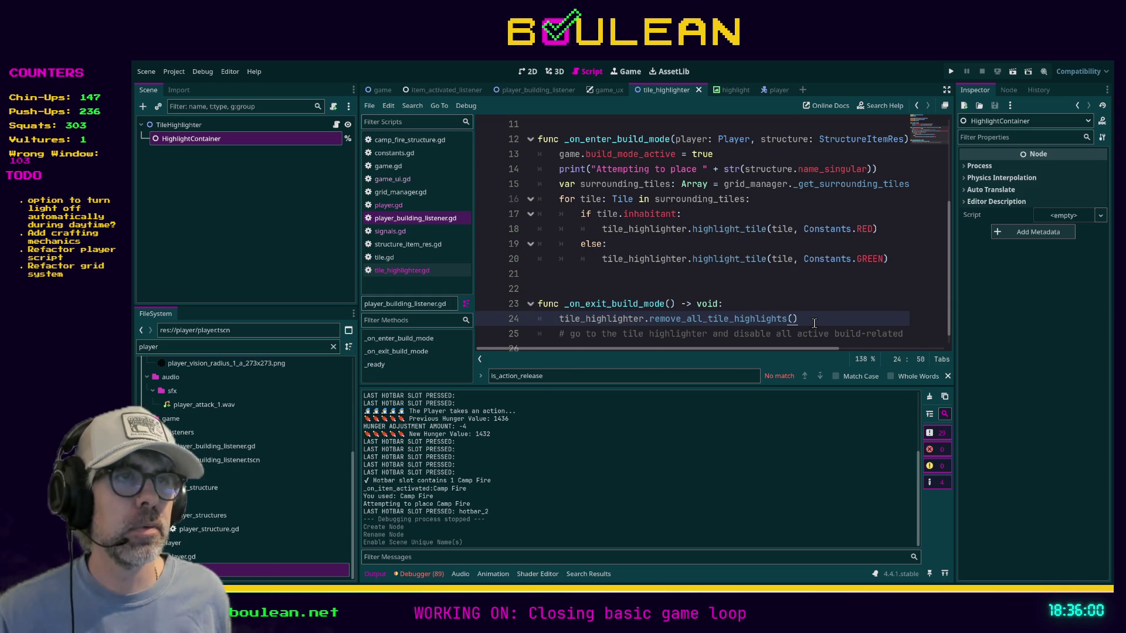
key("F5")
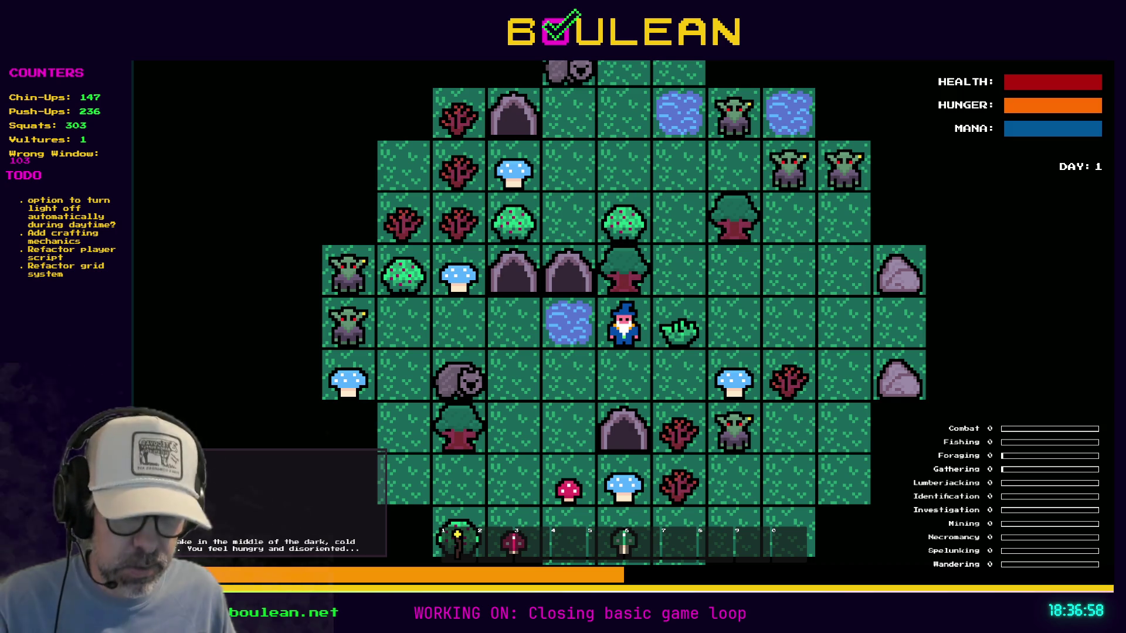
- Craft a Camp Fire, select it from hotbar slot 2 for build mode, then stop the game
key("c")
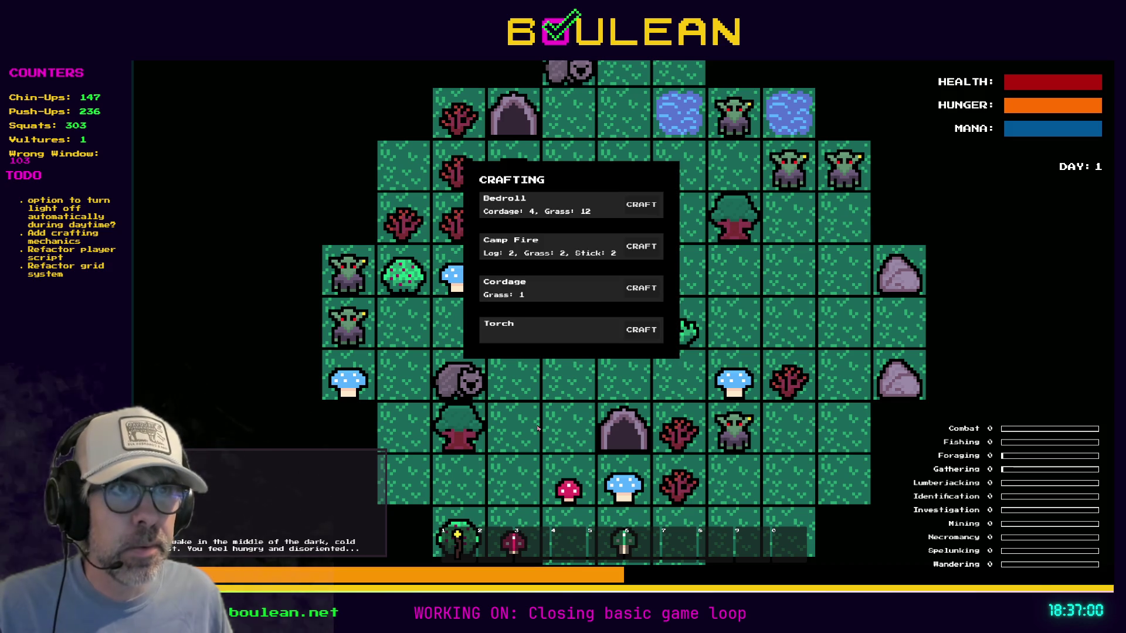
left_click(641, 247)
key("Escape")
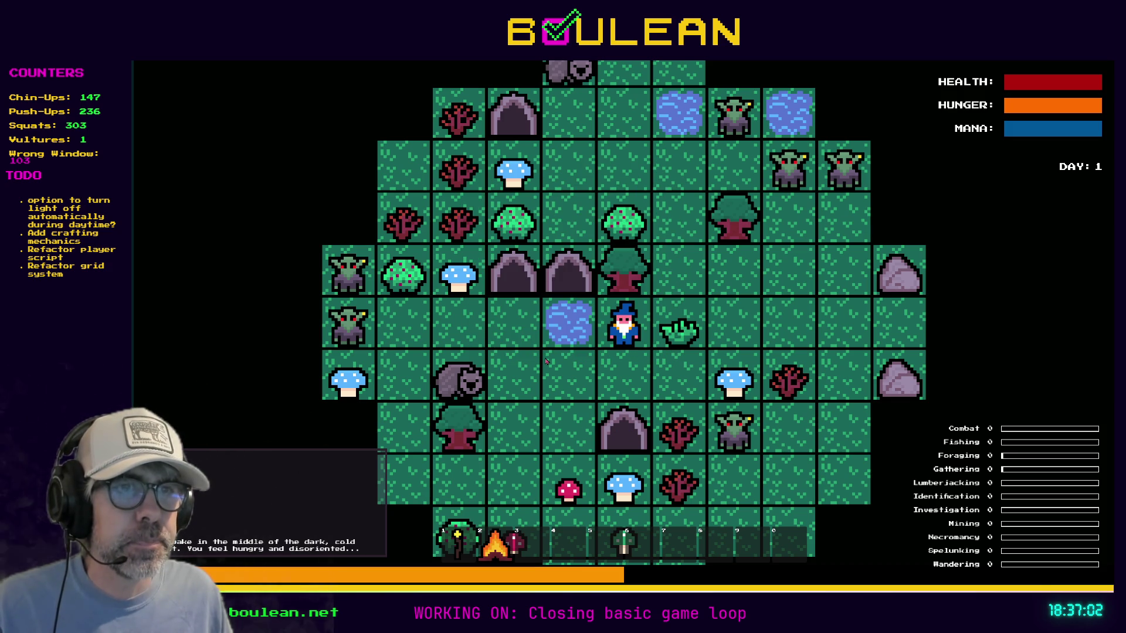
key("2")
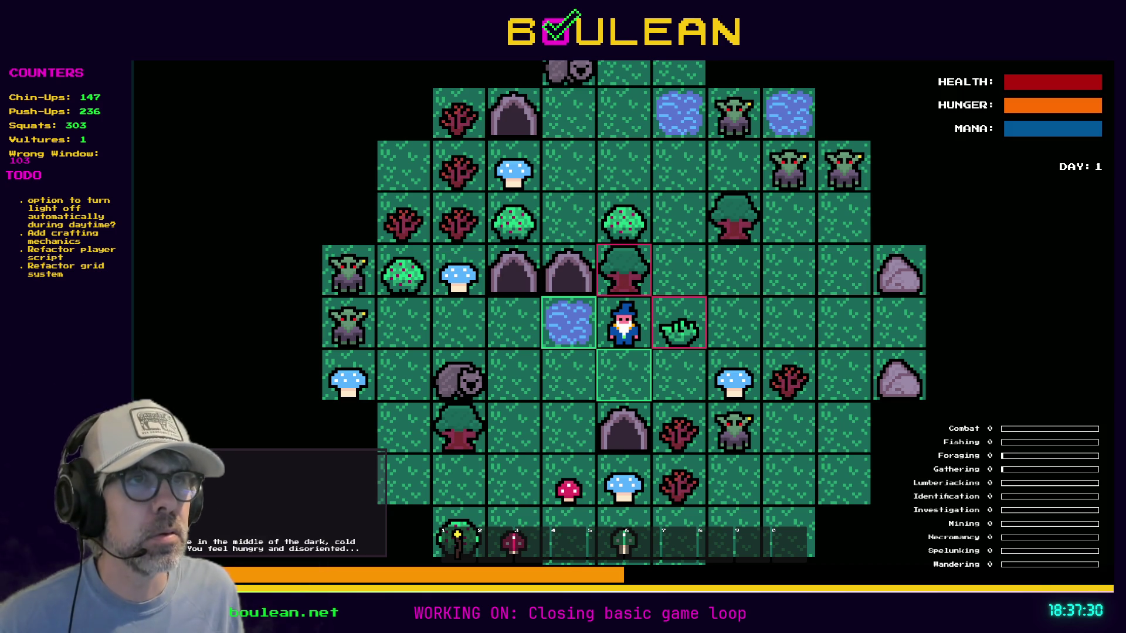
key("F8")
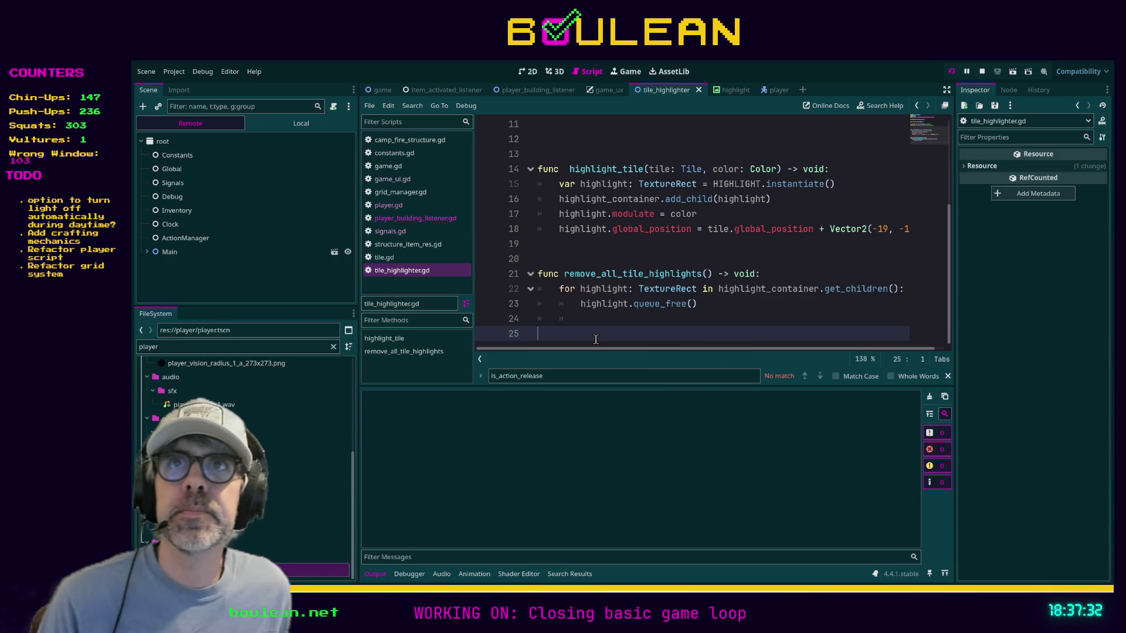
- Relaunch the project with F5 to test the updated tile_highlighter script
key("F5")
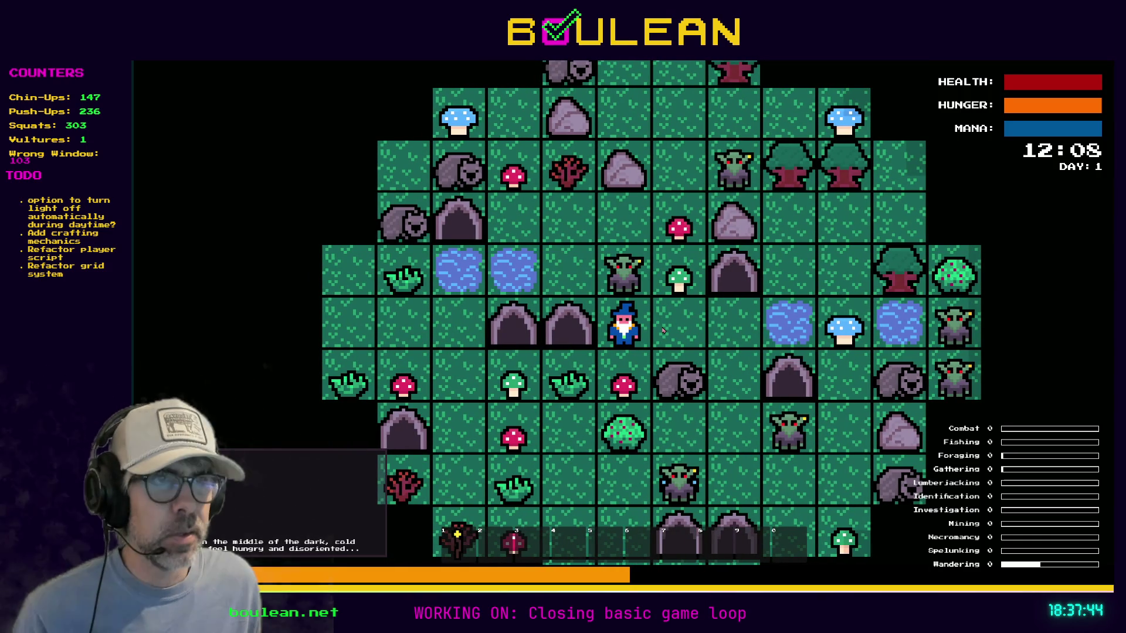
- Craft a Camp Fire, enter and leave placement with slot 2, then move the wizard right
key("c")
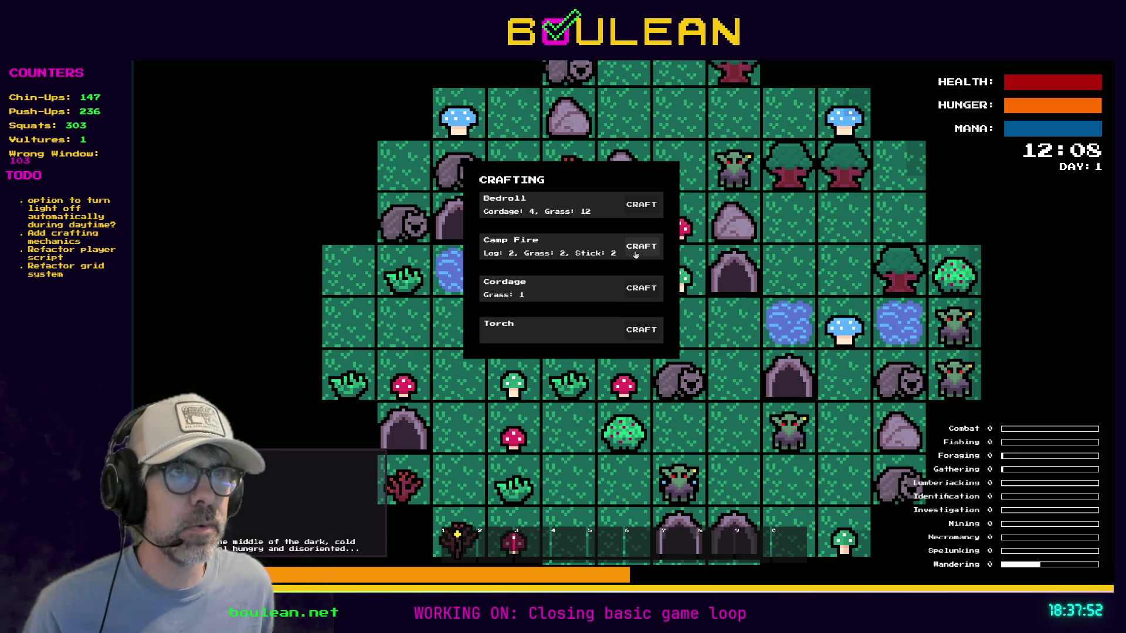
left_click(635, 254)
key("Escape")
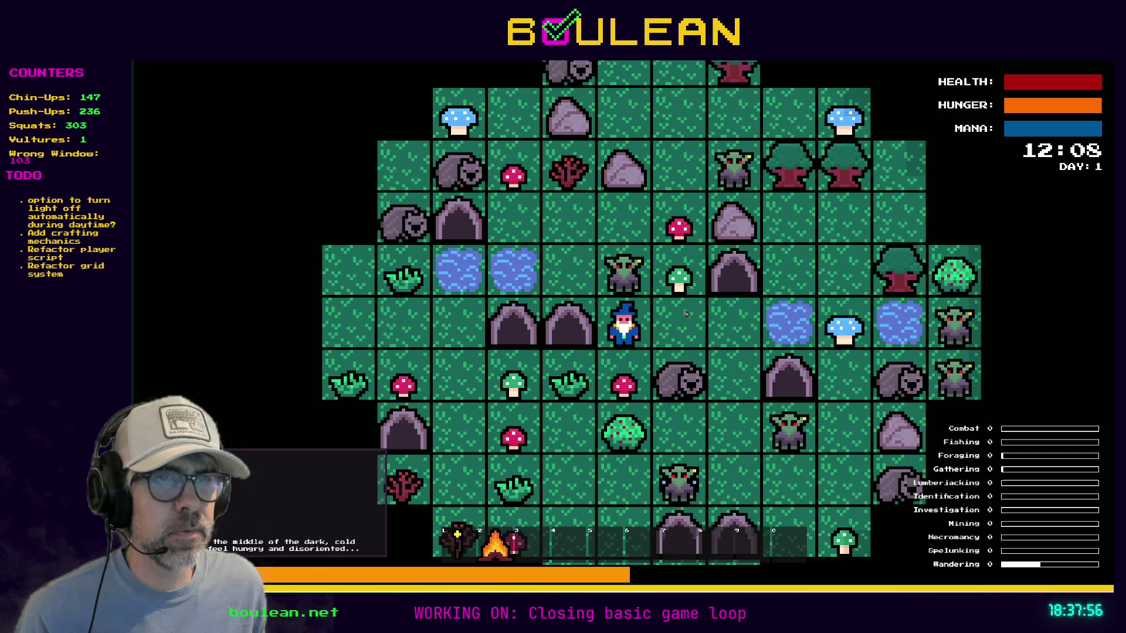
key("2")
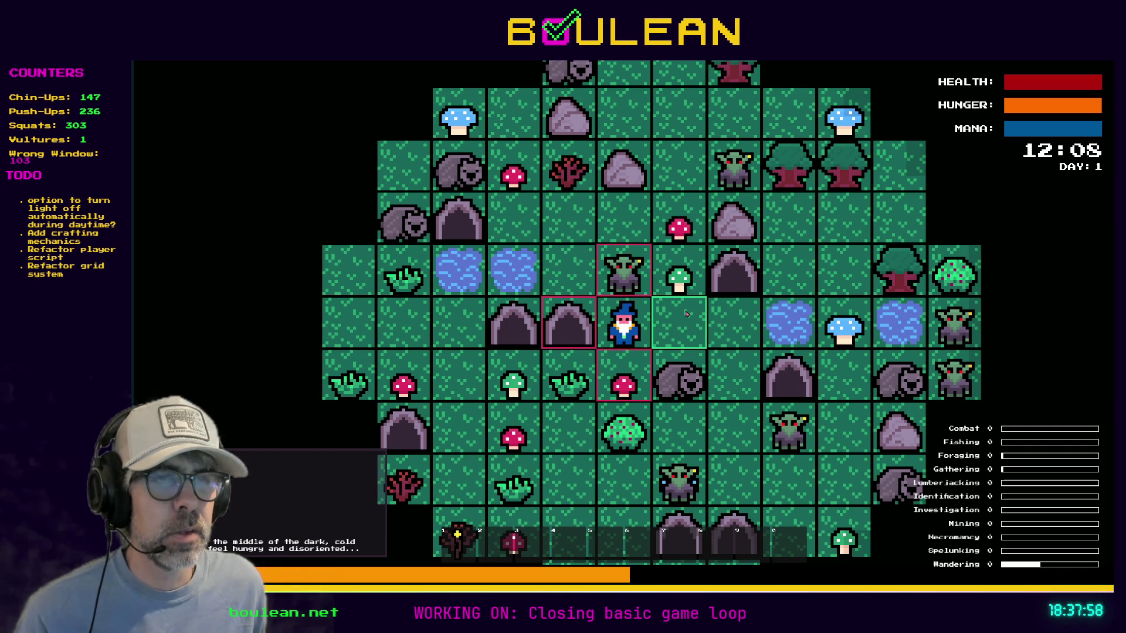
left_click(687, 314)
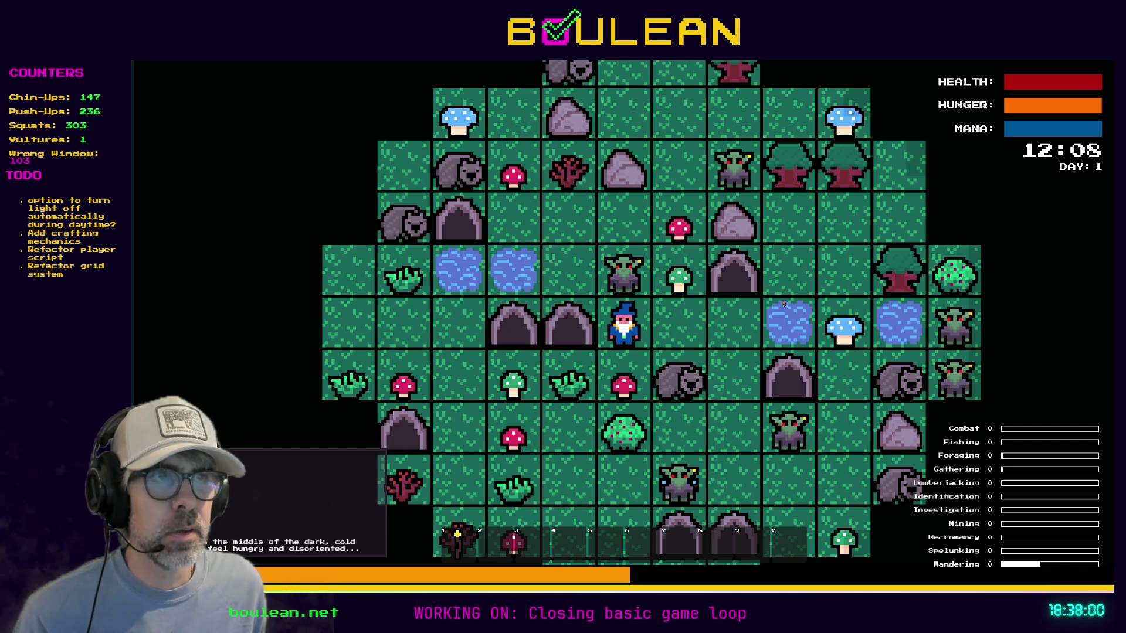
key("Right")
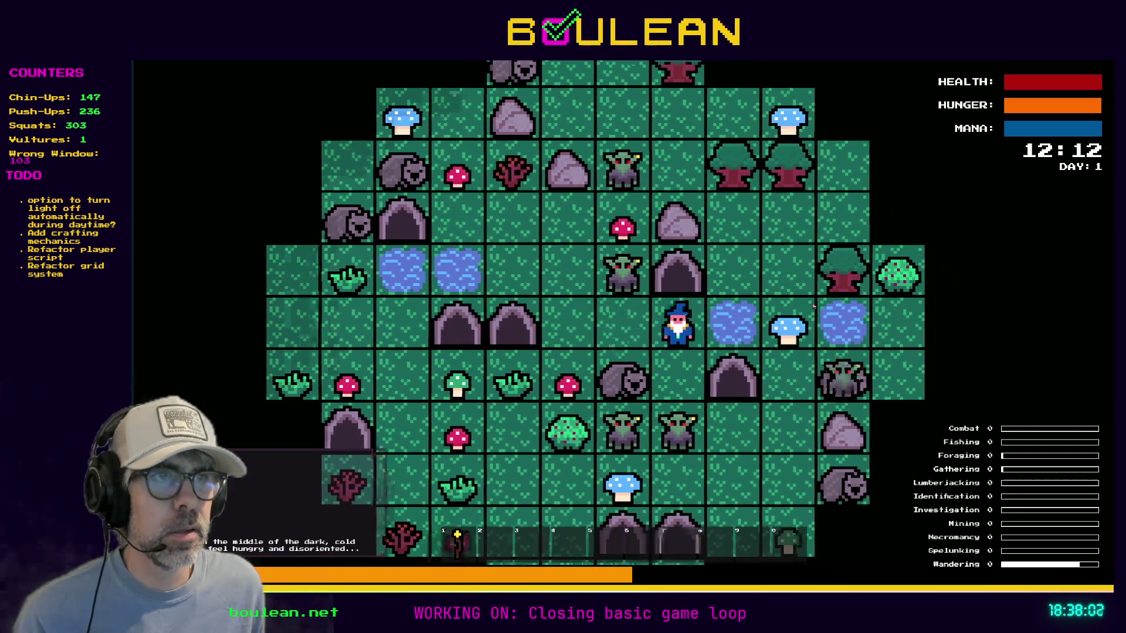
key("Right")
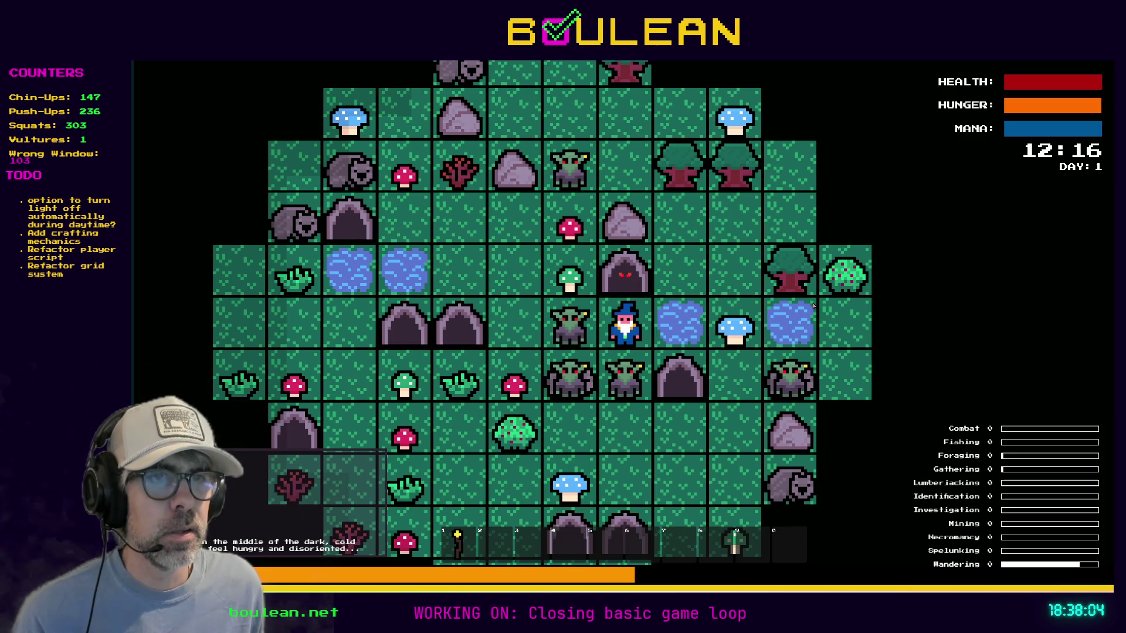
- Craft another Camp Fire, start placing it from slot 3, and remove all goblins via debug menu
key("c")
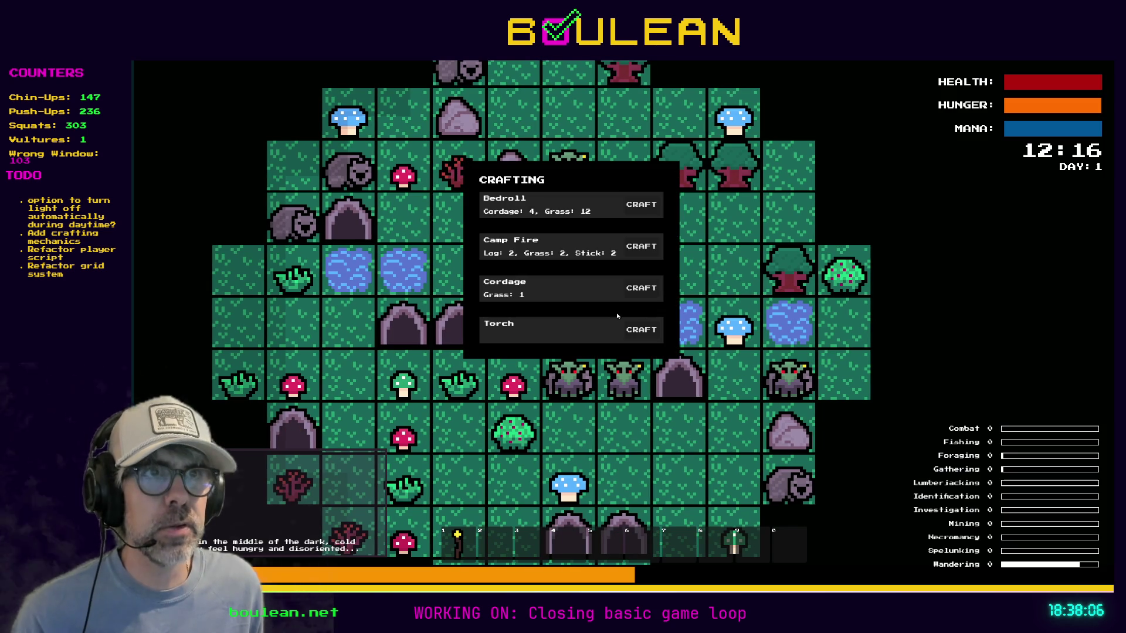
left_click(641, 246)
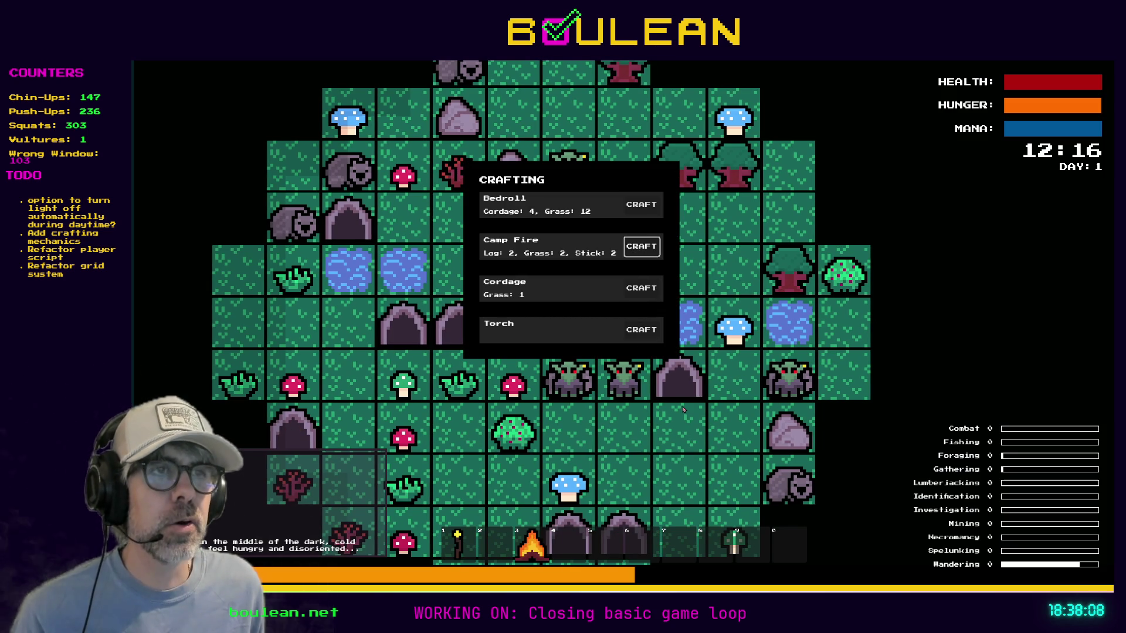
key("c")
key("3")
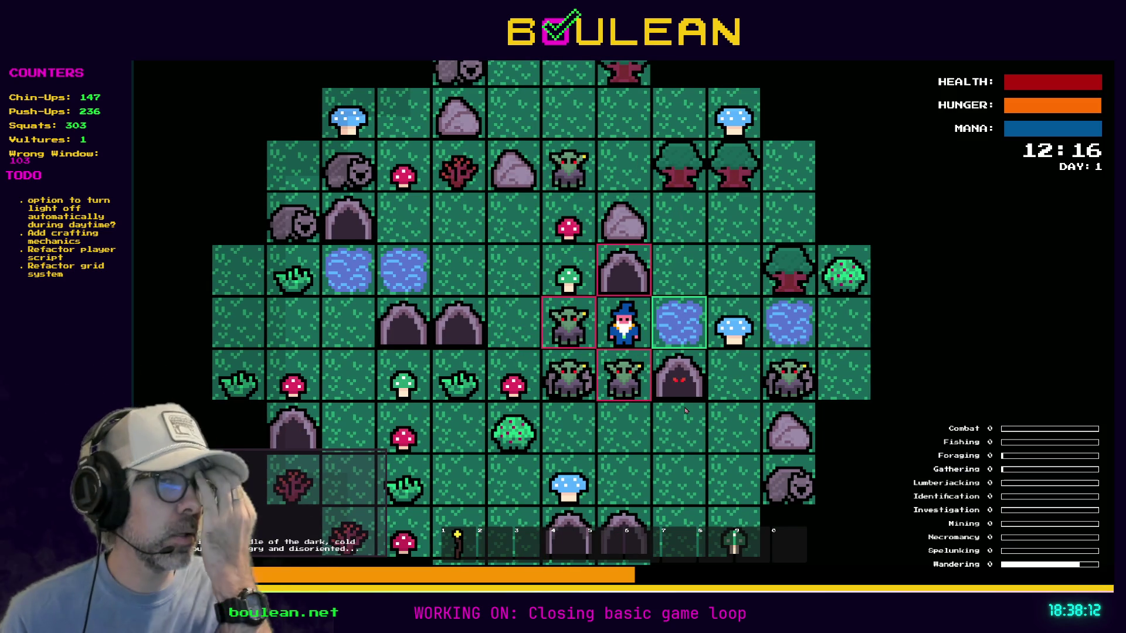
key("grave")
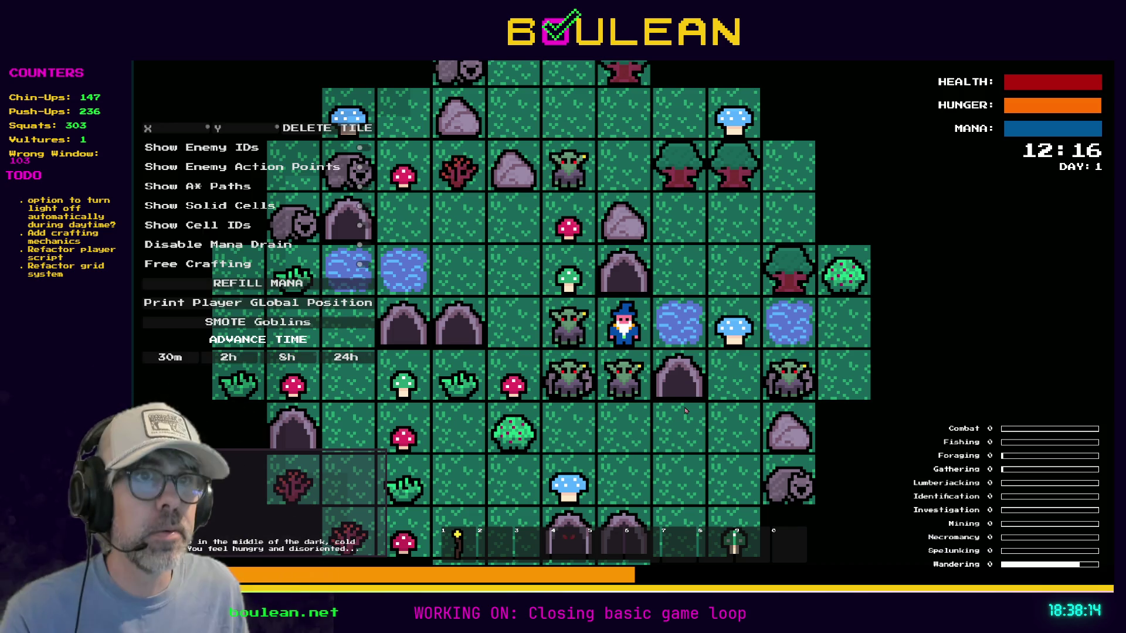
left_click(274, 325)
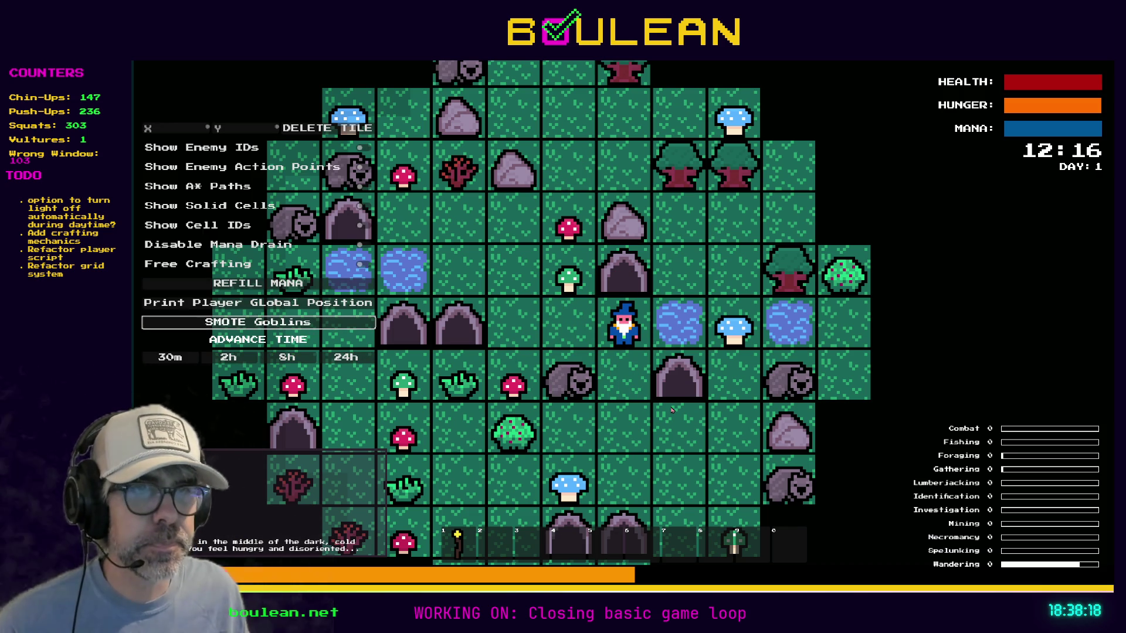
- Craft another Camp Fire, start placing it from slot 4, then exit placement to clear outlines
key("c")
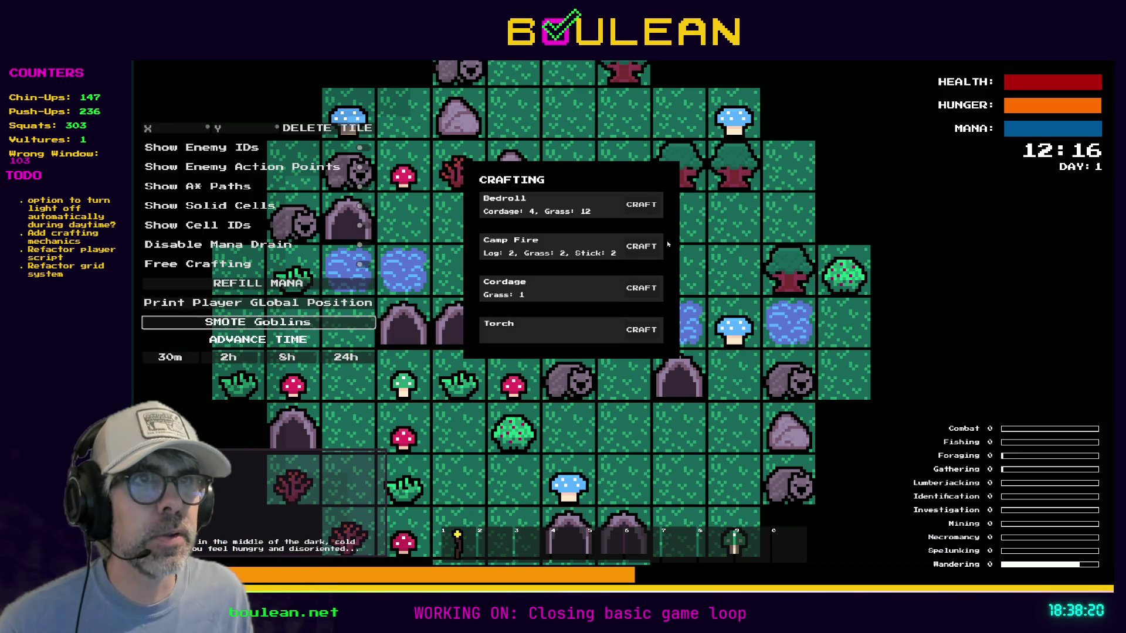
left_click(635, 246)
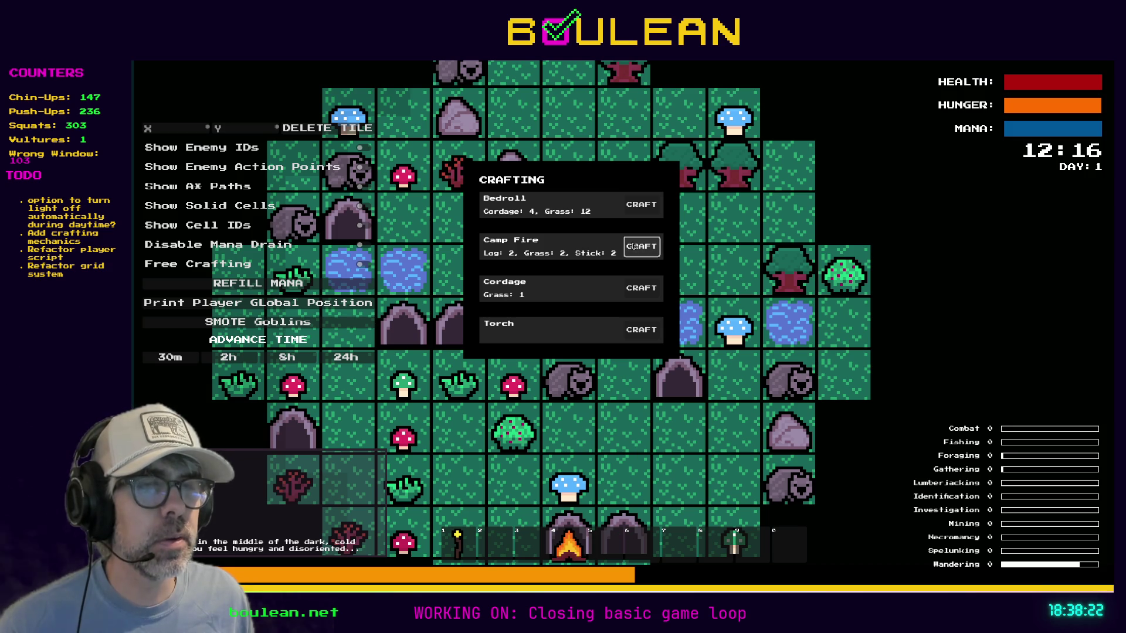
key("c")
key("4")
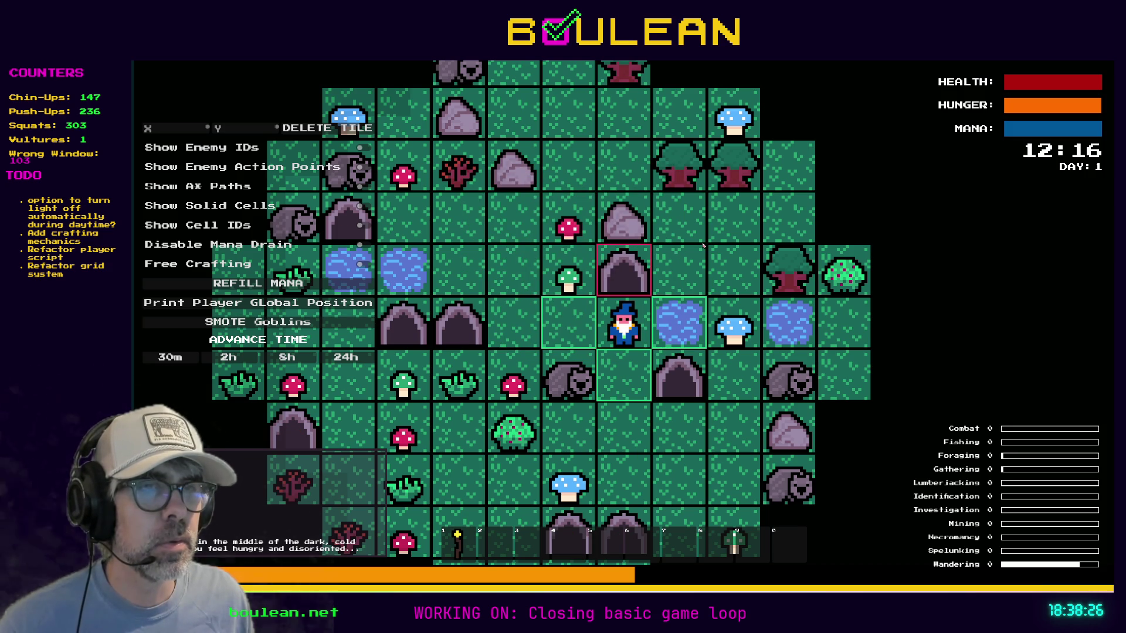
key("Escape")
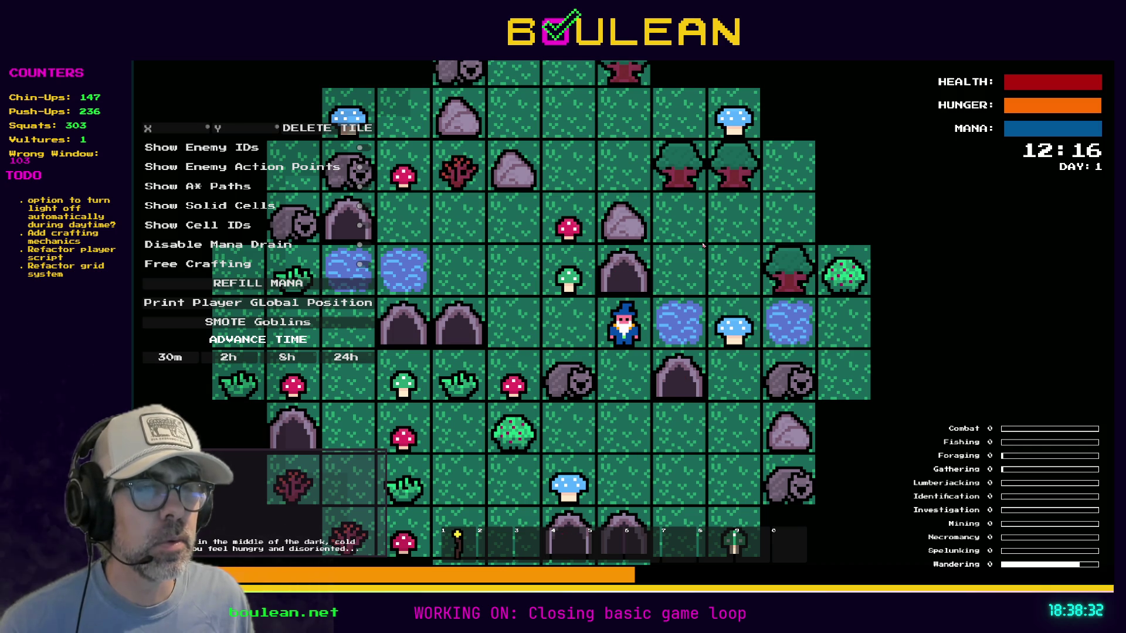
- Craft another Camp Fire, move the wizard down, and start placing it from slot 5
key("c")
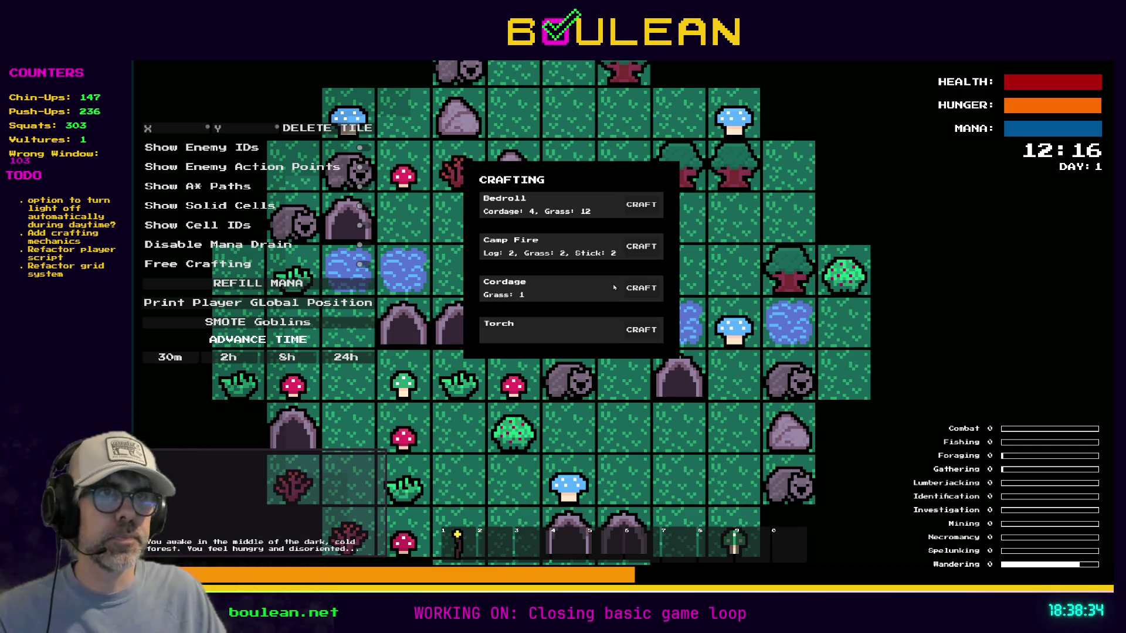
left_click(634, 250)
key("c")
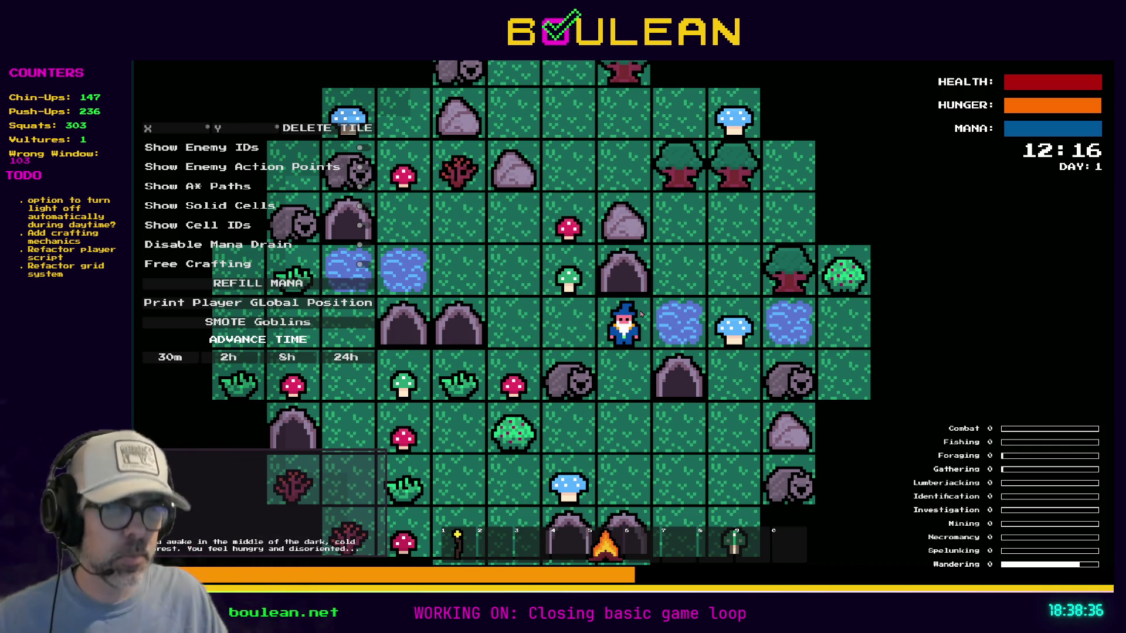
key("Down")
key("Down")
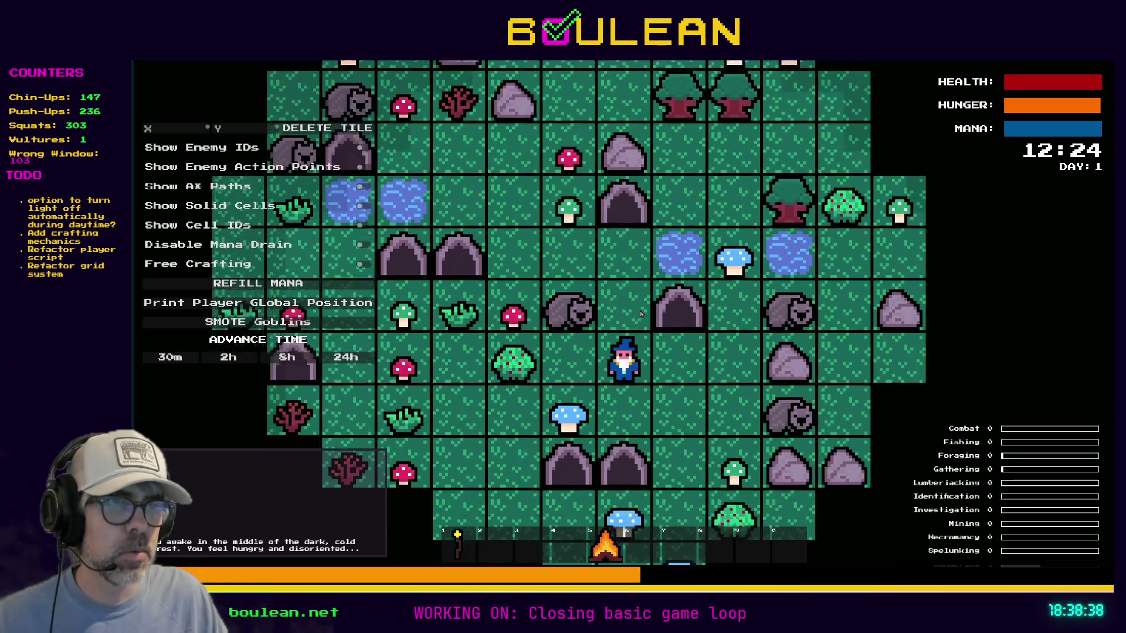
key("5")
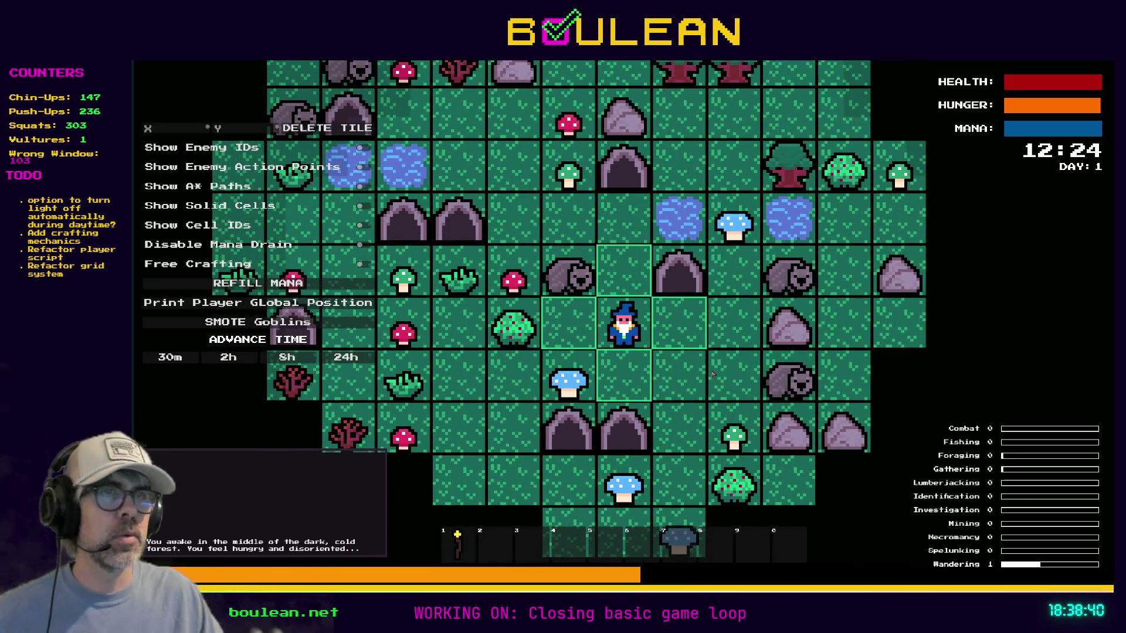